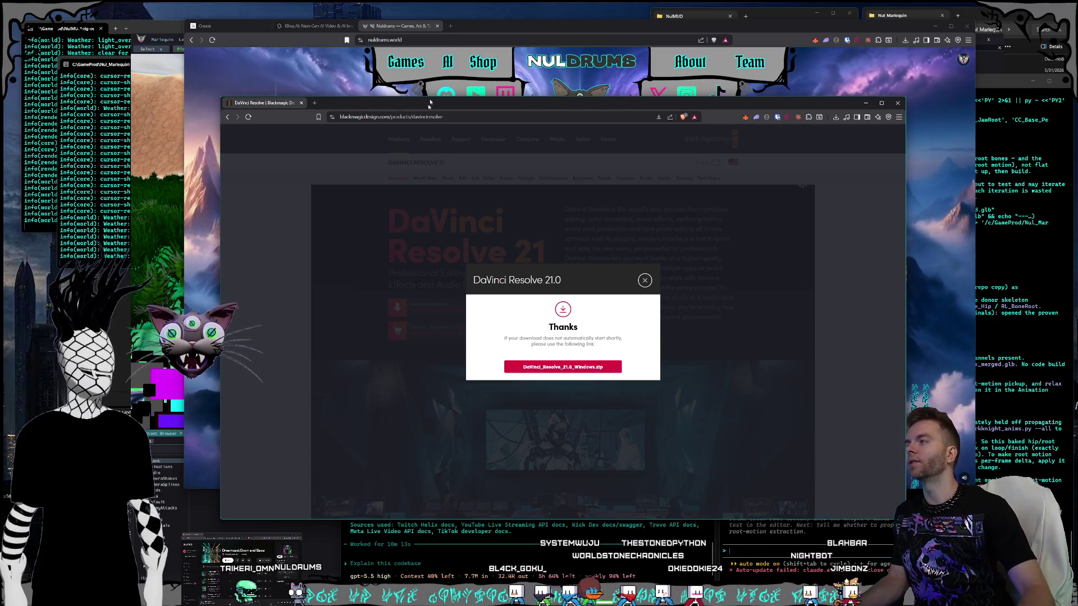
# Step: Shift the Brave download page window to the right and enlarge it
pyautogui.moveTo(334, 104); pyautogui.dragTo(387, 100)
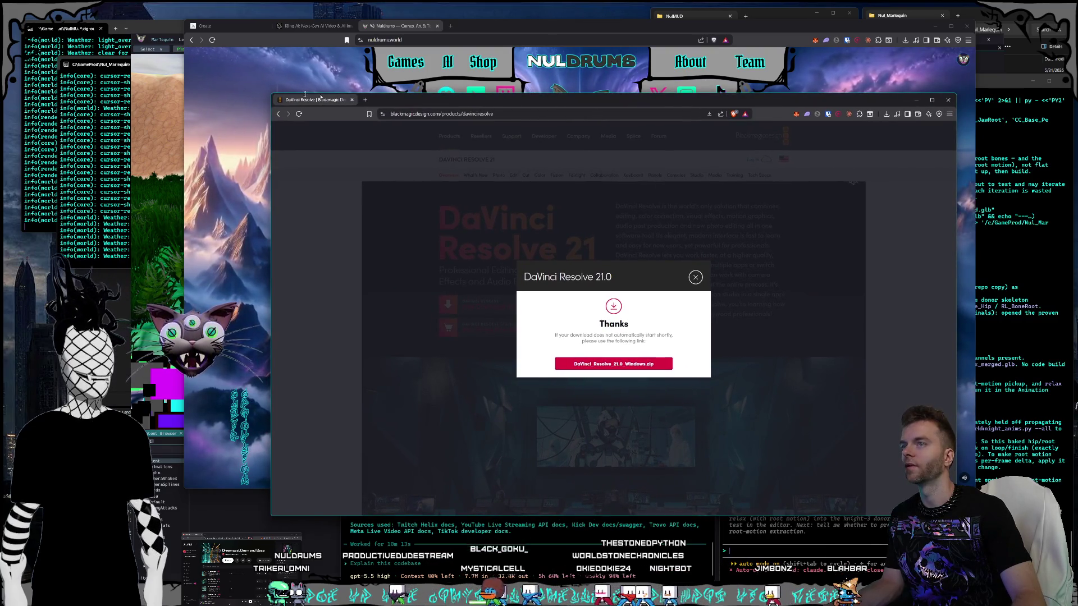
pyautogui.moveTo(270, 95); pyautogui.dragTo(205, 67)
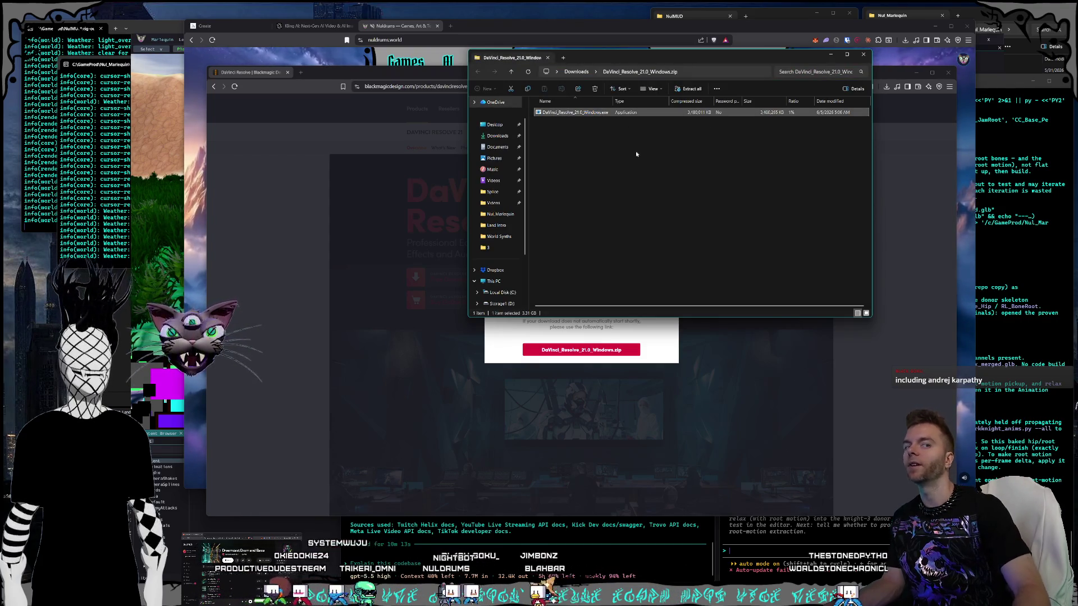
# Step: Copy DaVinci_Resolve_21.0_Windows.exe out of the zip and paste it into Downloads
pyautogui.click(598, 133)
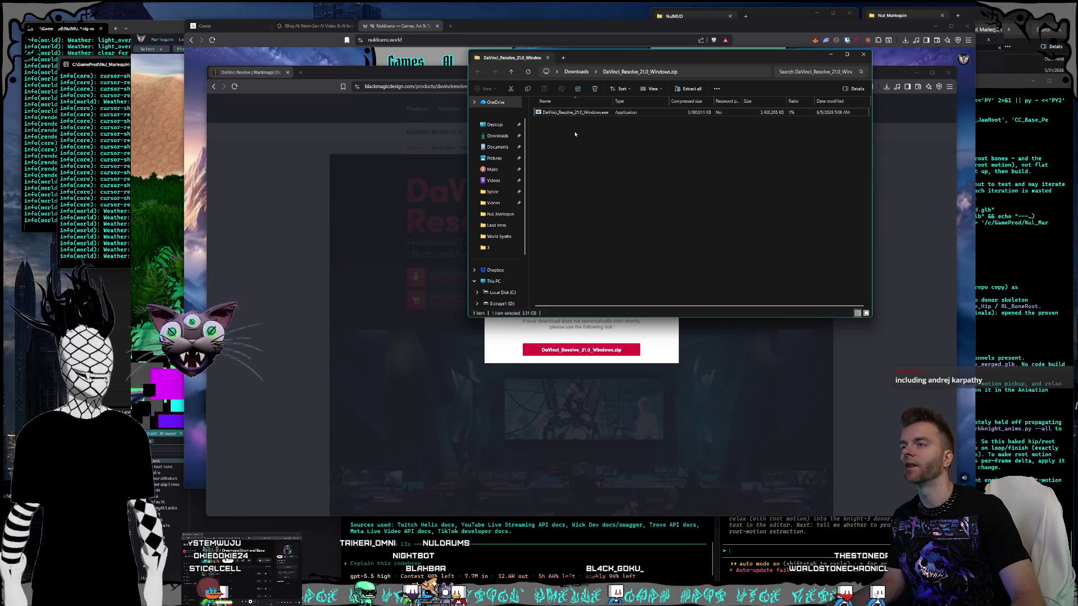
pyautogui.rightClick(566, 113)
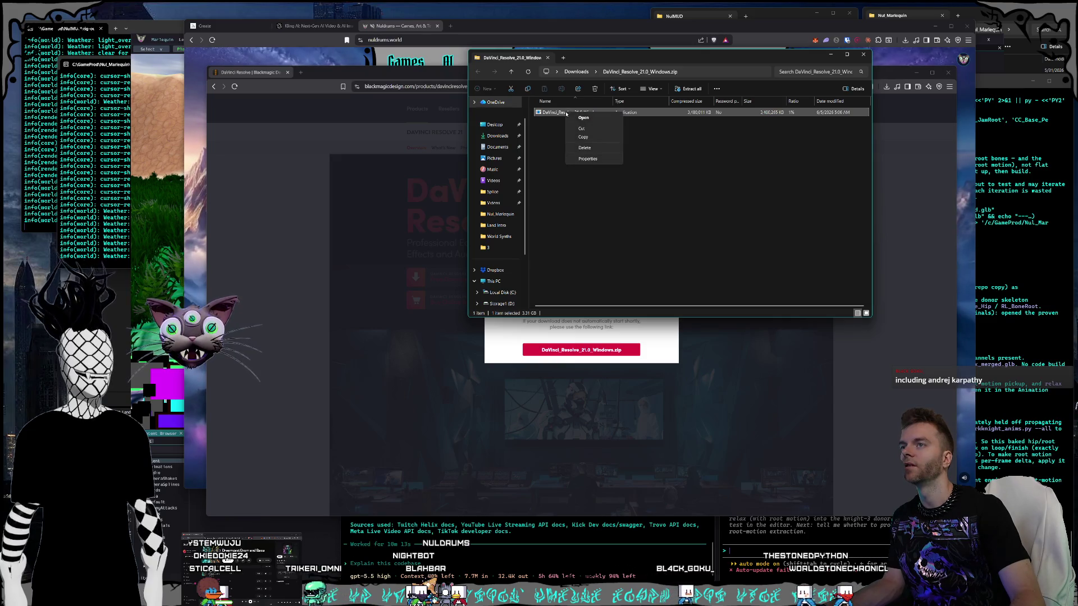
pyautogui.click(587, 138)
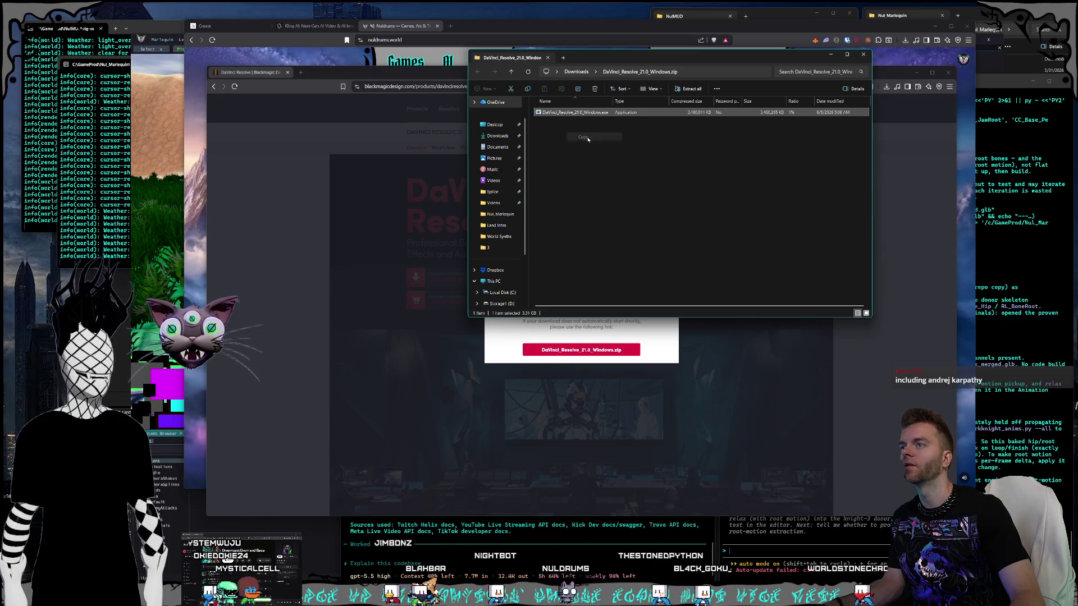
pyautogui.click(594, 163)
pyautogui.hotkey('alt', 'Up')
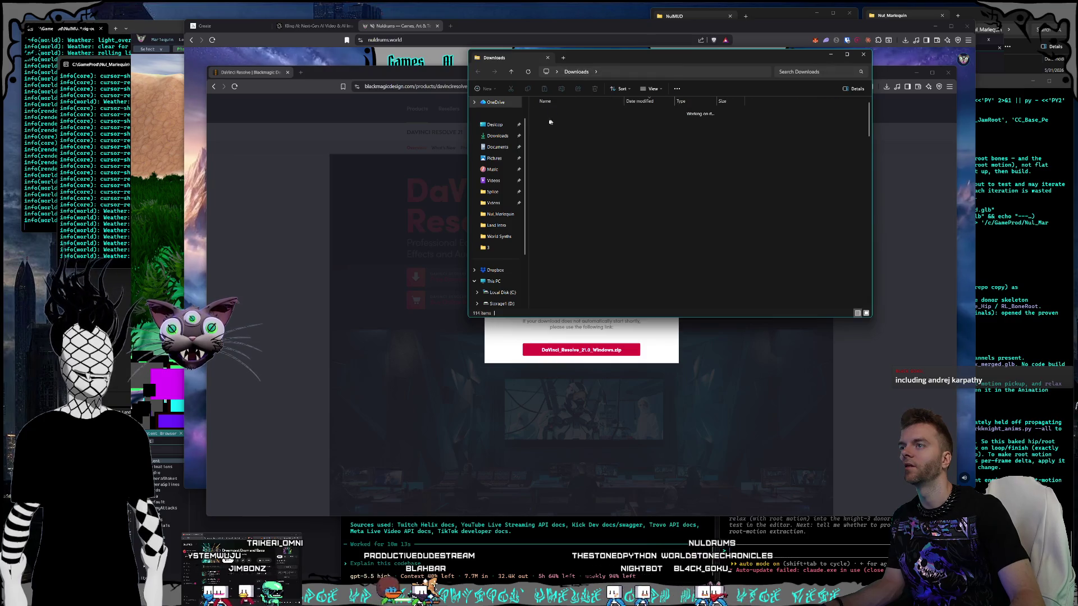
pyautogui.rightClick(533, 123)
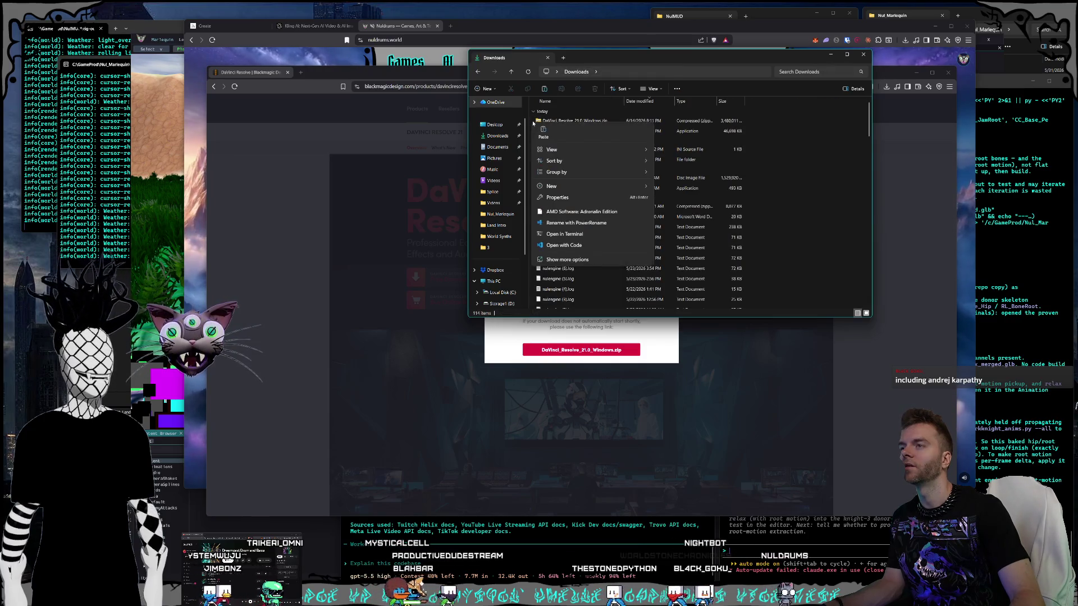
pyautogui.press('Escape')
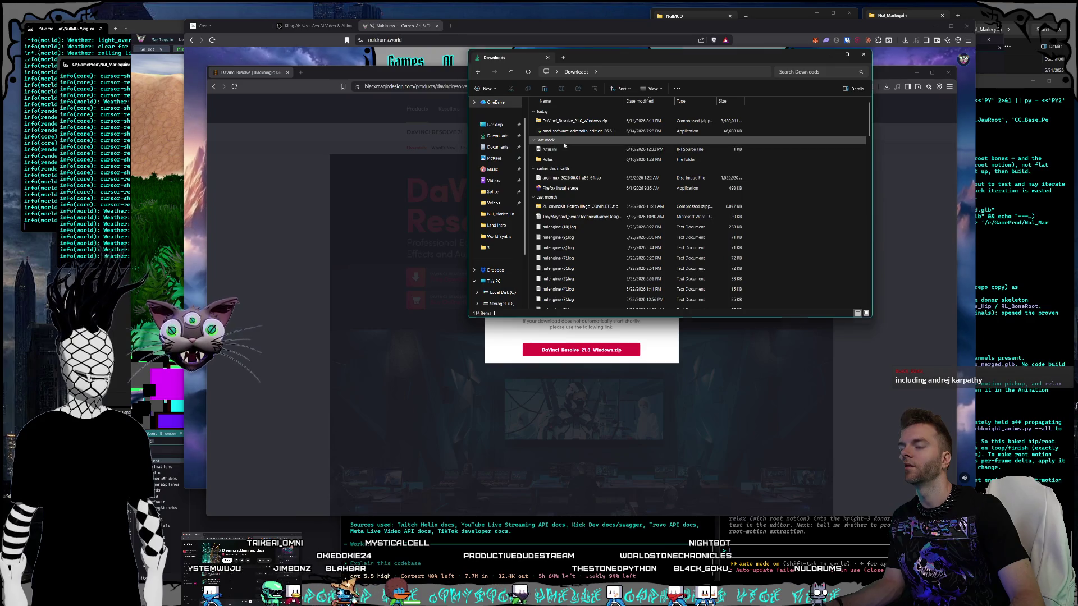
pyautogui.hotkey('ctrl', 'v')
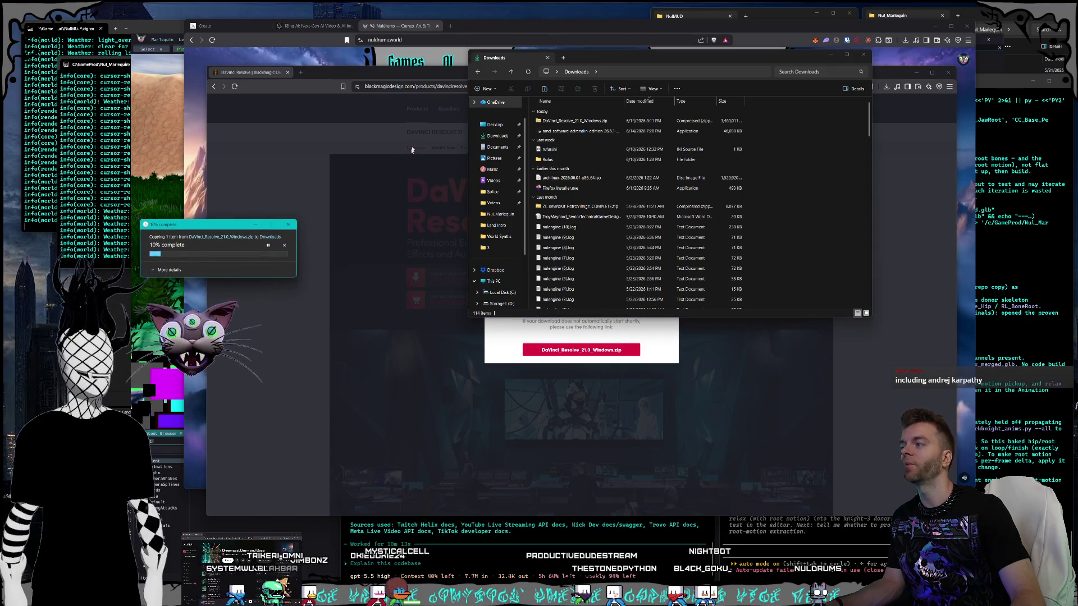
pyautogui.moveTo(205, 228); pyautogui.dragTo(188, 21)
pyautogui.click(44, 63)
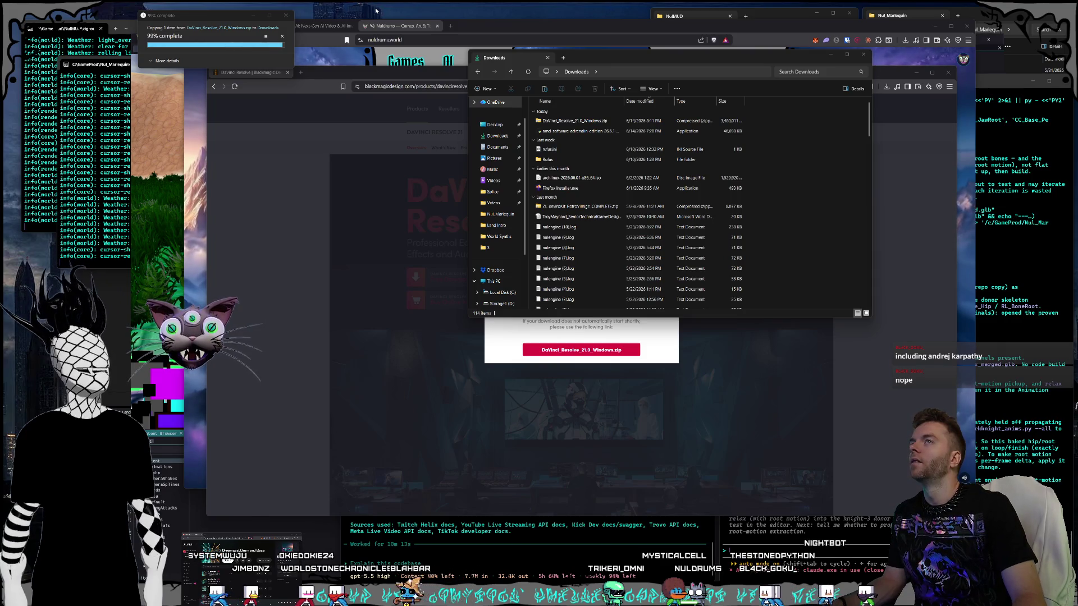
# Step: Run DaVinci_Resolve_21.0_Windows.exe from the Downloads folder
pyautogui.click(576, 121)
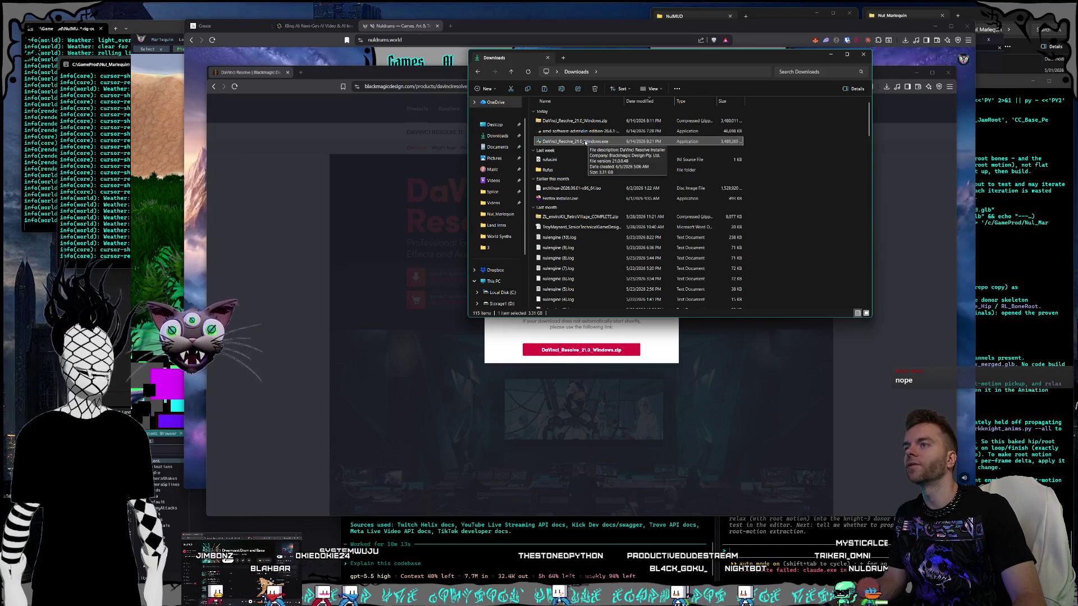
pyautogui.rightClick(572, 144)
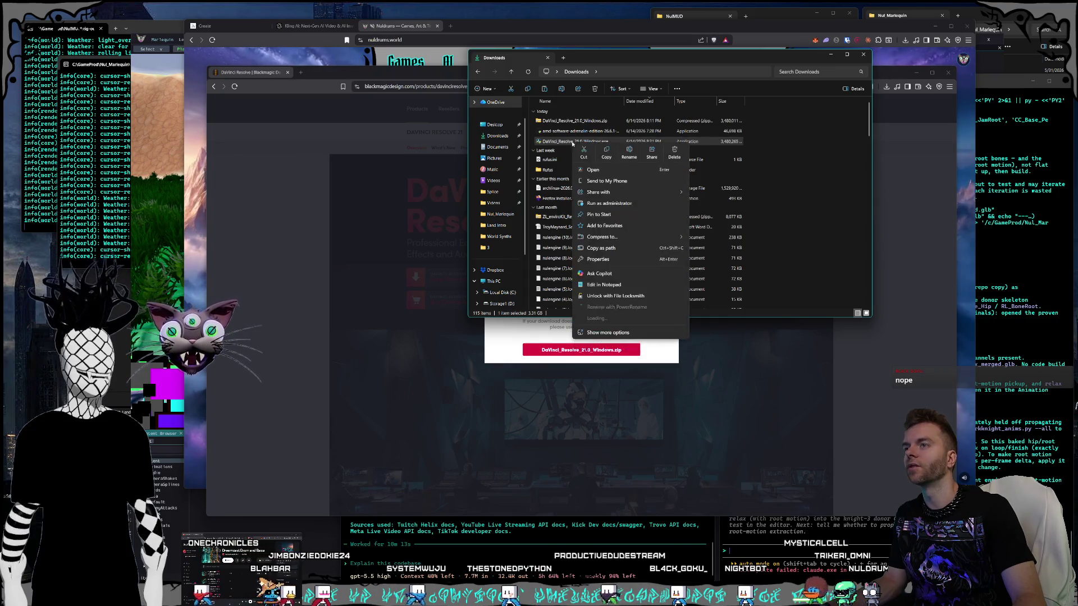
pyautogui.doubleClick(562, 144)
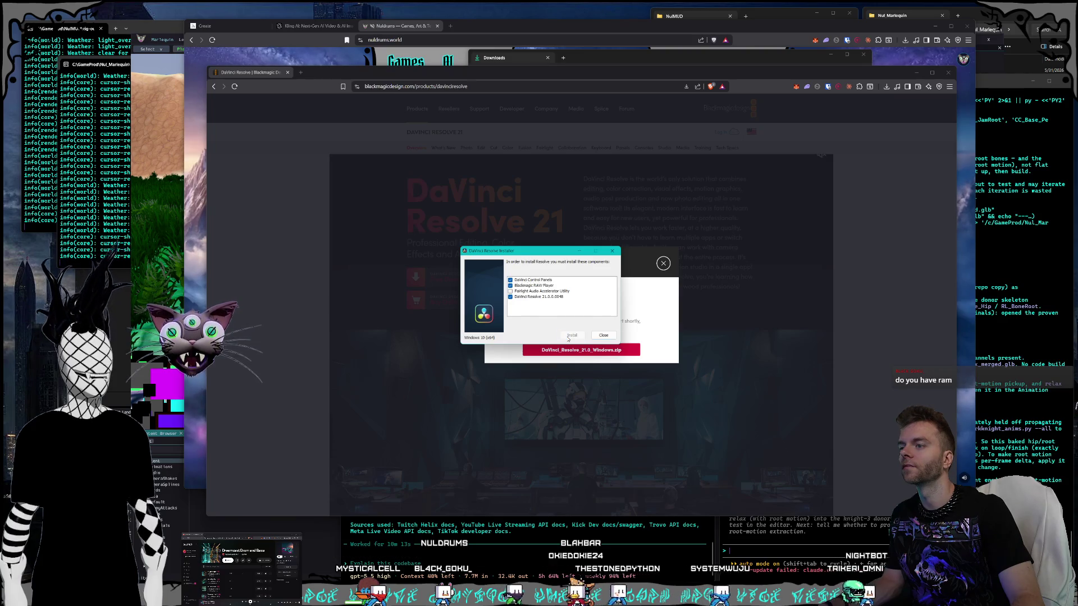
# Step: Install the listed components, leaving Fairlight Audio Accelerator Utility unchecked
pyautogui.click(569, 337)
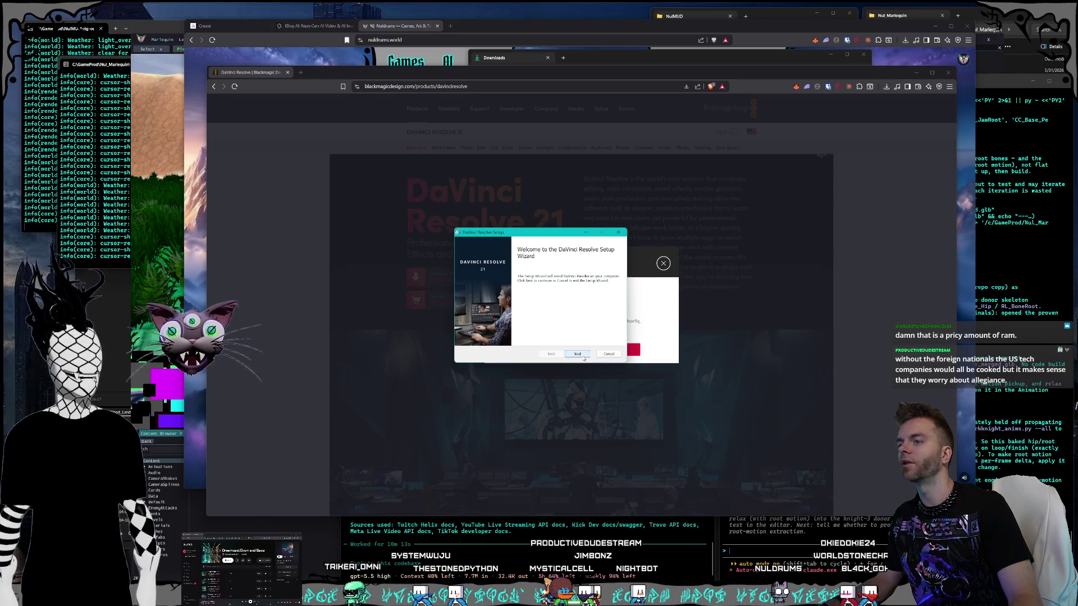
# Step: Go past the welcome page, accept the licence, keep the default folder, and install
pyautogui.click(582, 355)
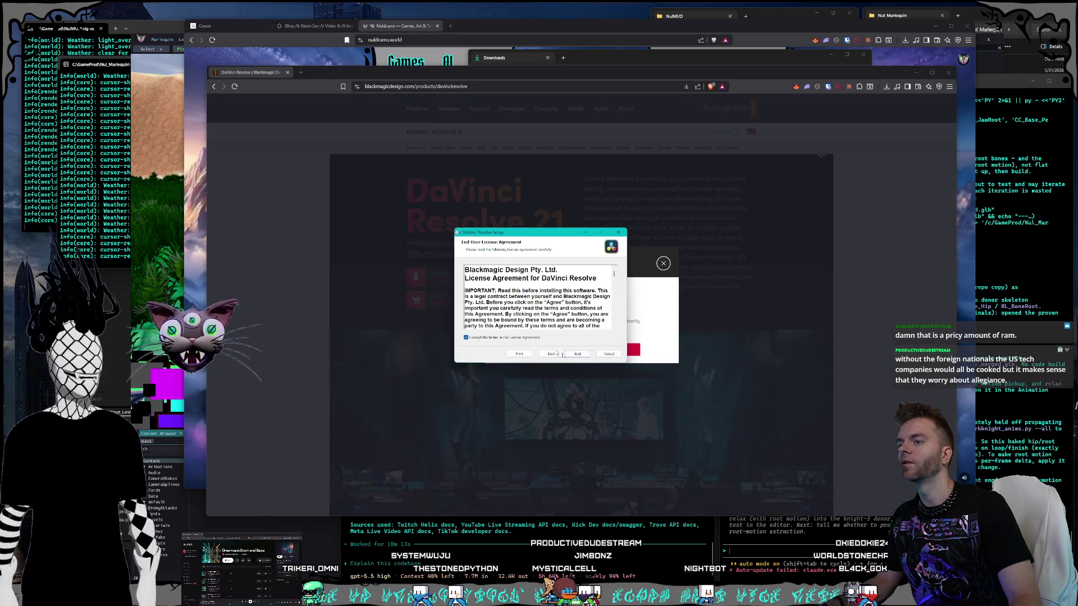
pyautogui.click(581, 356)
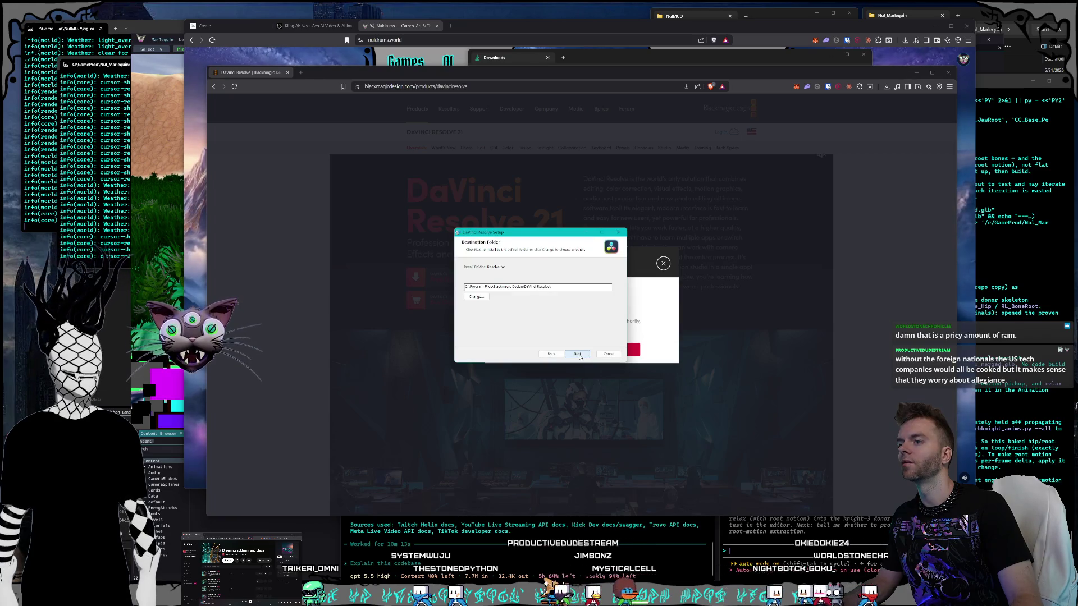
pyautogui.click(579, 355)
pyautogui.click(578, 355)
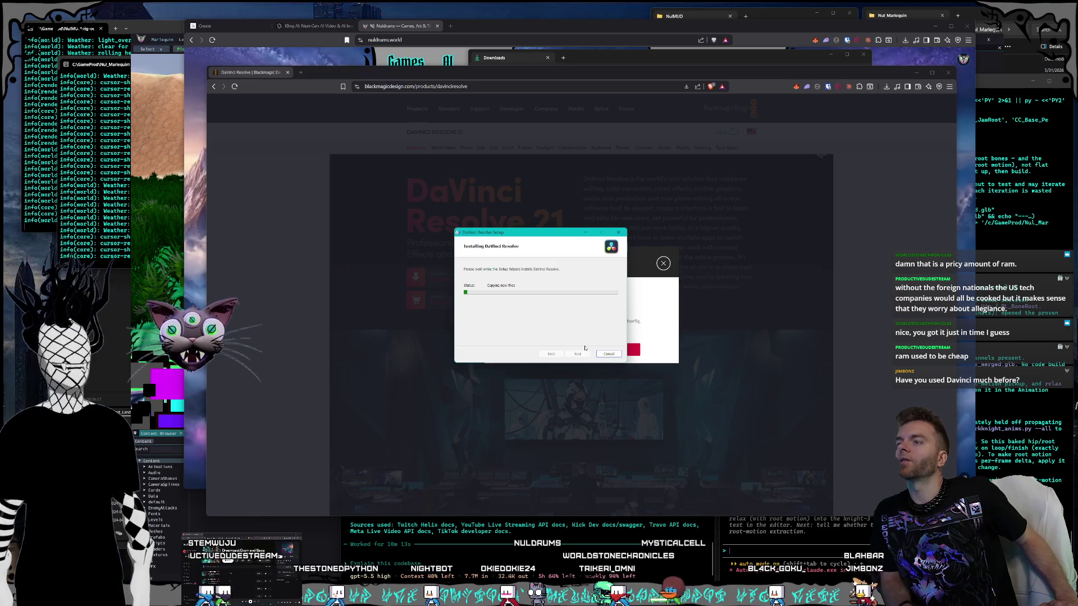
# Step: Move the setup window aside and search Google for 'helion' in a new Brave tab
pyautogui.moveTo(554, 238)
pyautogui.mouseDown()
pyautogui.moveTo(311, 54)
pyautogui.moveTo(152, 25)
pyautogui.moveTo(143, 11)
pyautogui.mouseUp()
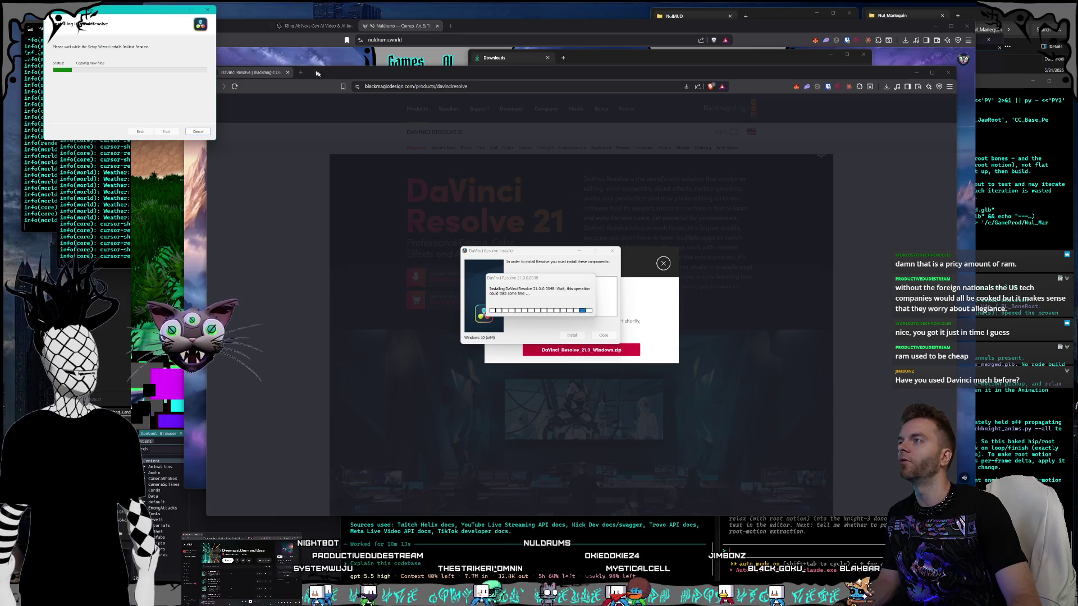
pyautogui.click(302, 70)
pyautogui.click(301, 72)
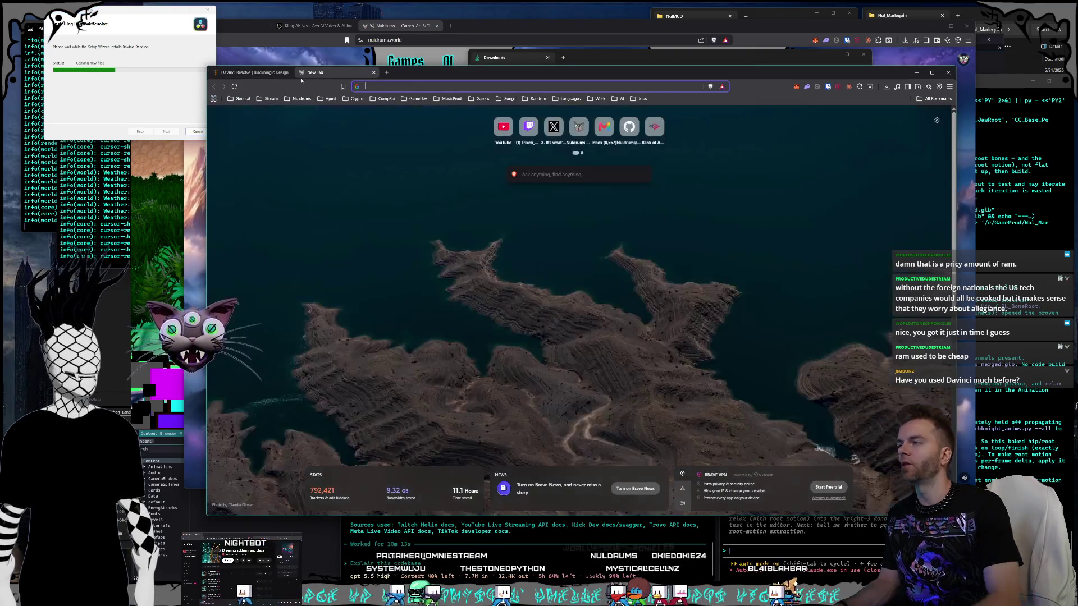
pyautogui.write('helion')
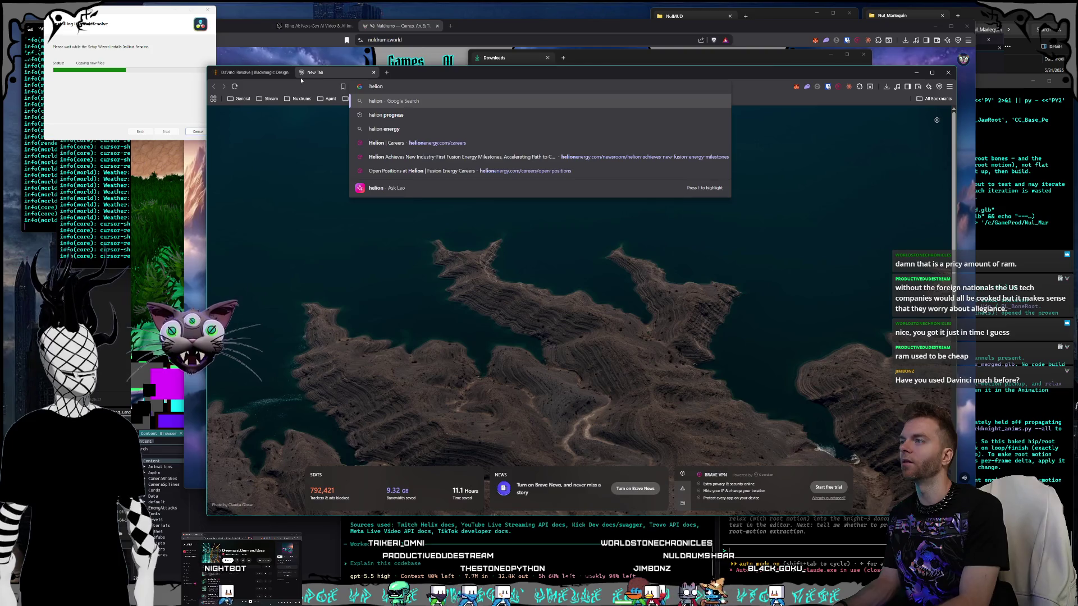
pyautogui.press('Return')
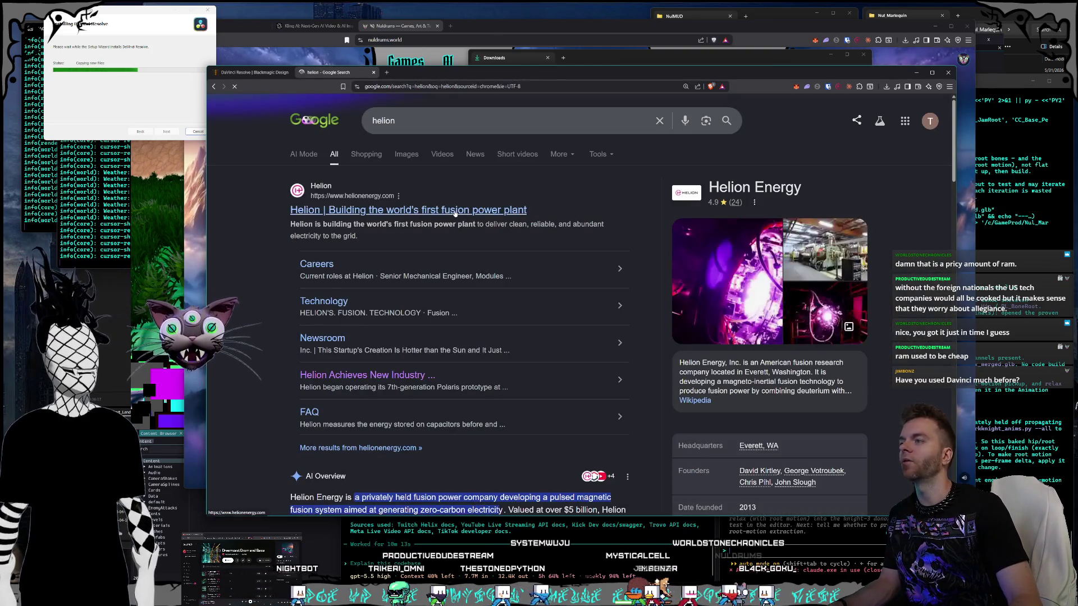
# Step: Open the Helion site from the first result, block its permission popup, then close the tab
pyautogui.scroll(-2, 449, 211)
pyautogui.scroll(2, 454, 219)
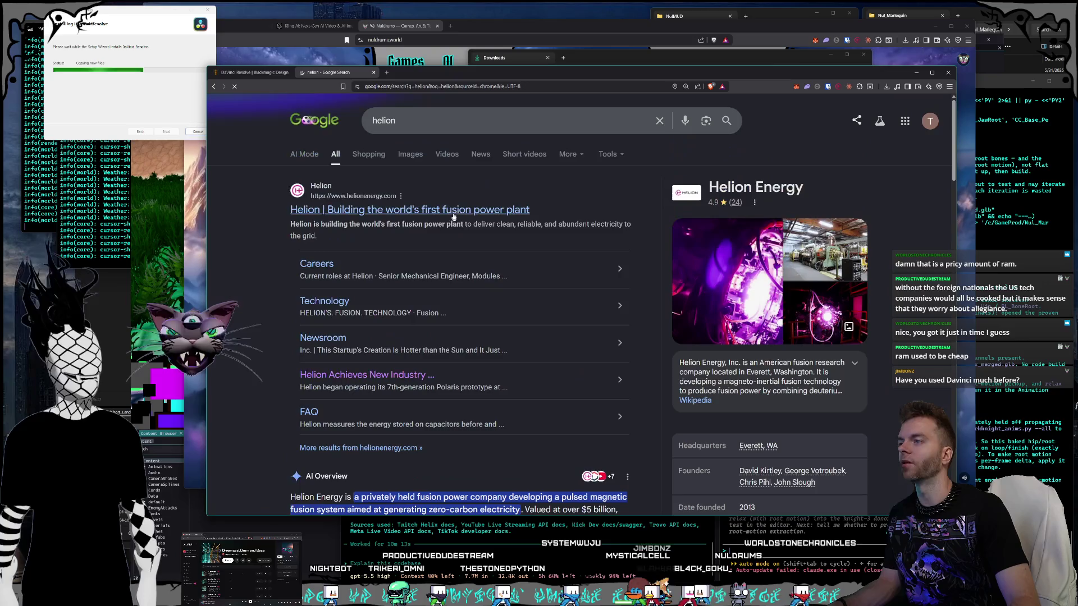
pyautogui.click(458, 211)
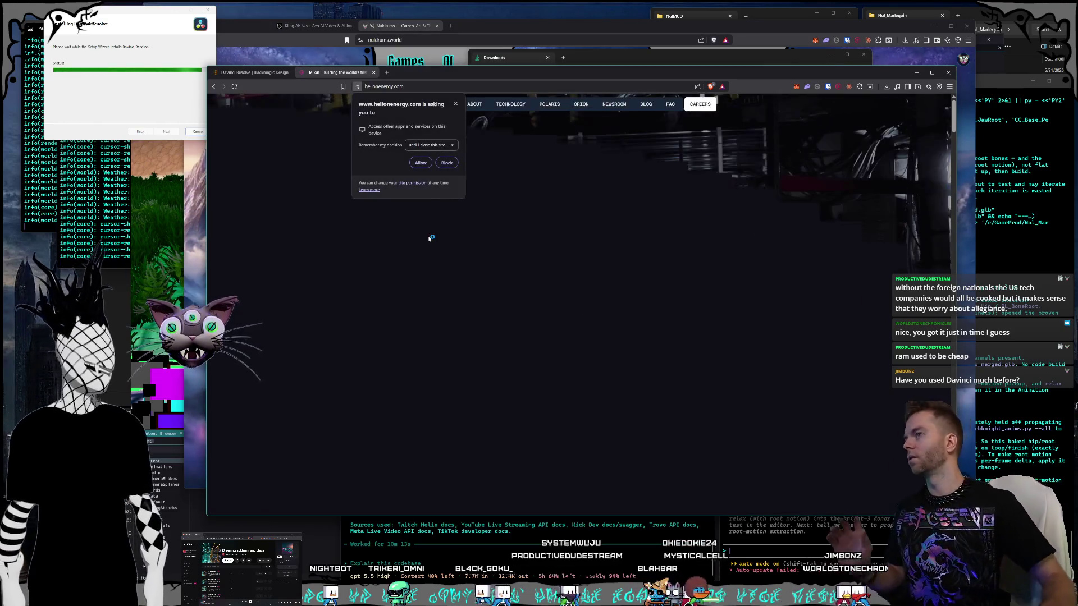
pyautogui.click(449, 105)
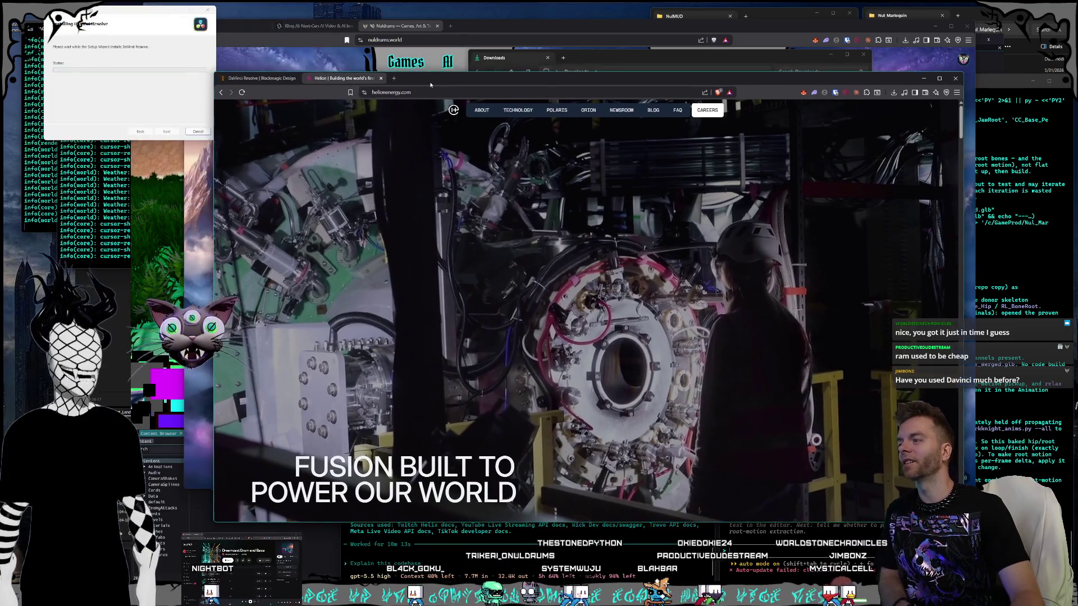
pyautogui.moveTo(421, 73); pyautogui.dragTo(420, 77)
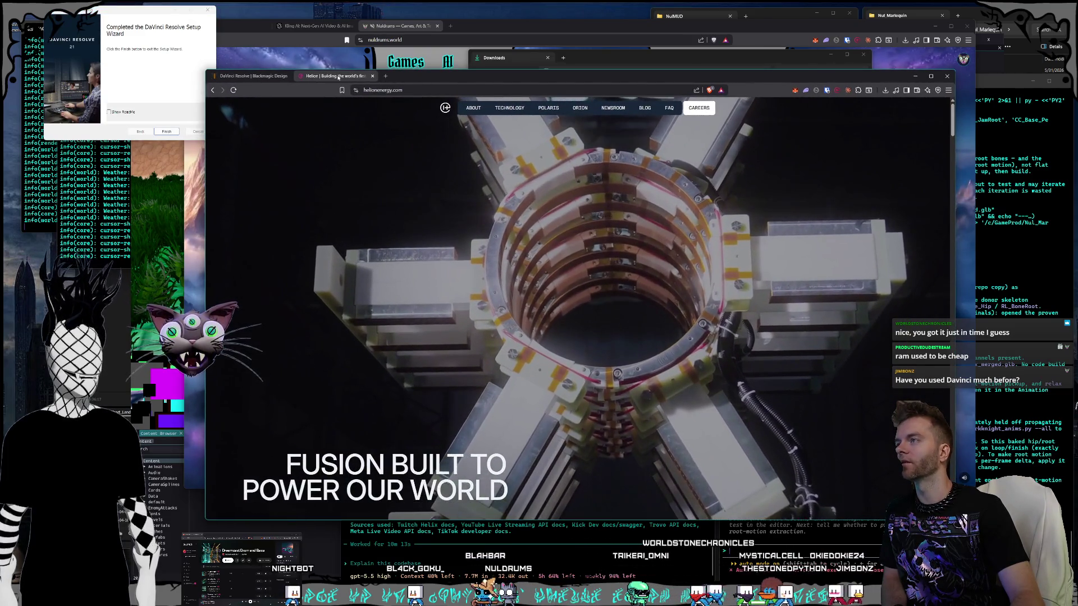
pyautogui.click(372, 75)
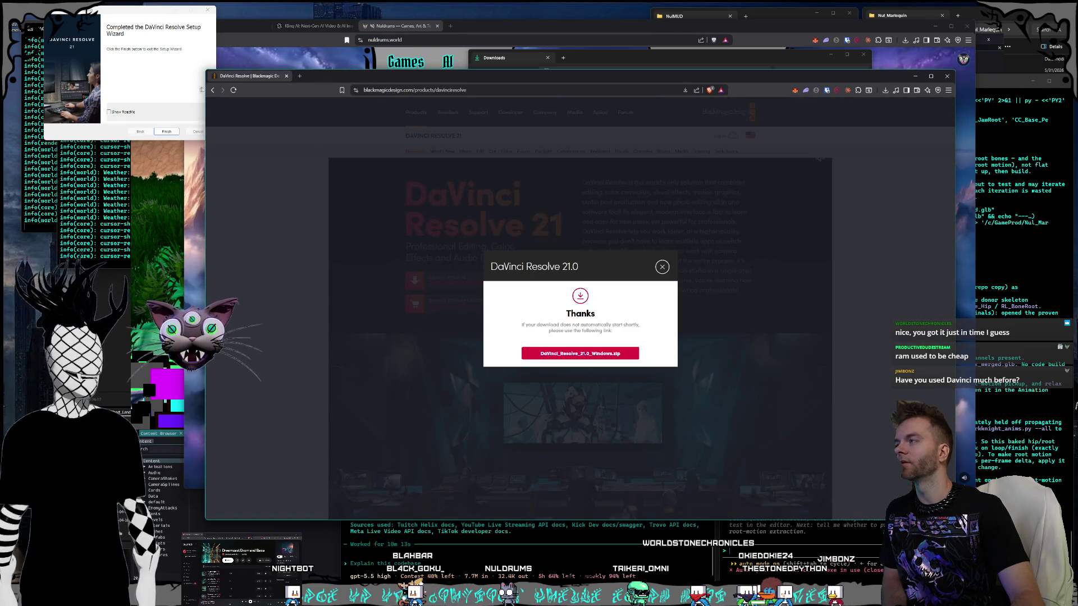
# Step: Click Finish in the DaVinci Resolve Setup Wizard and dismiss the download thanks dialog
pyautogui.click(170, 91)
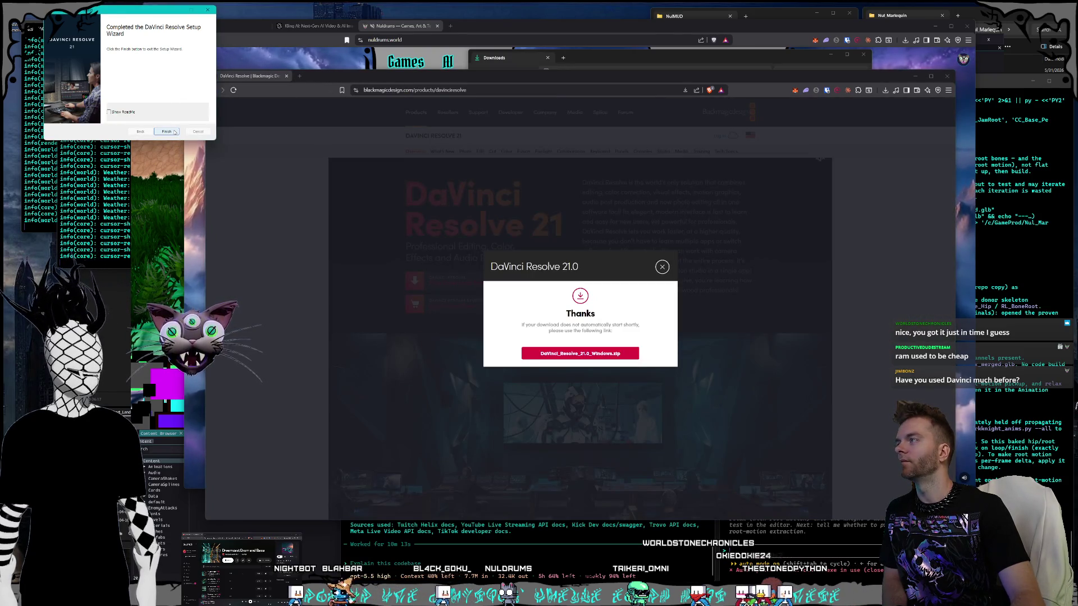
pyautogui.click(167, 131)
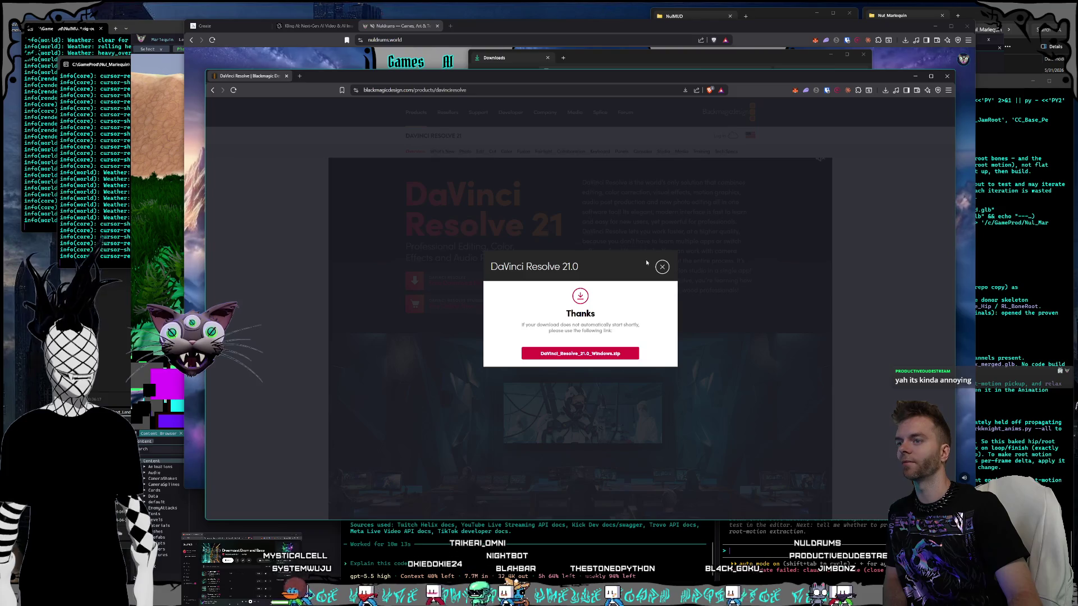
pyautogui.click(661, 269)
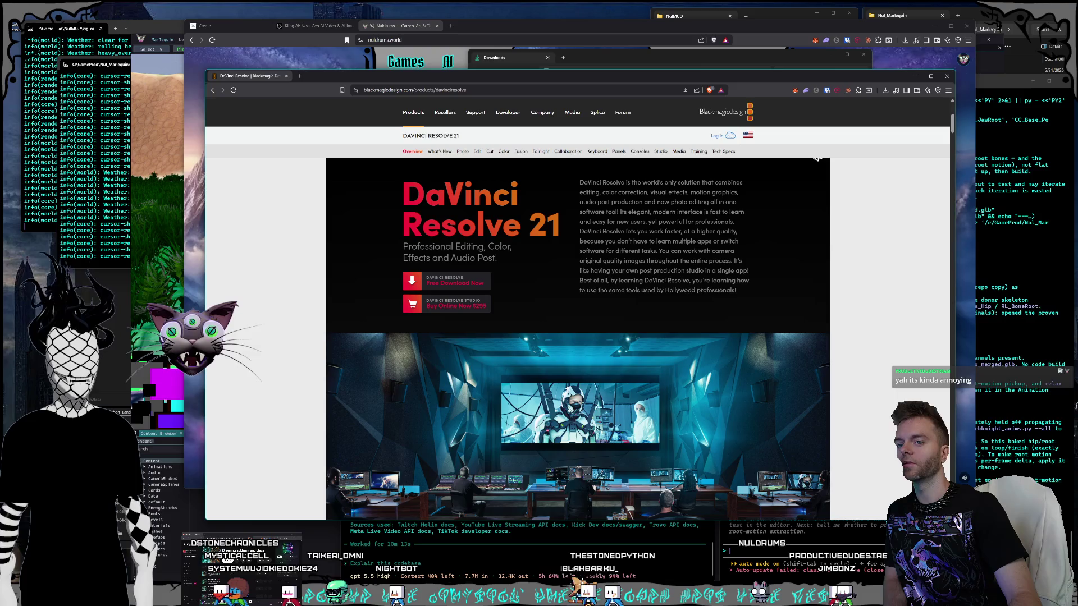
# Step: Reposition the Brave and Downloads windows, check Brave's recent downloads, and select the working-faster sentence
pyautogui.click(361, 74)
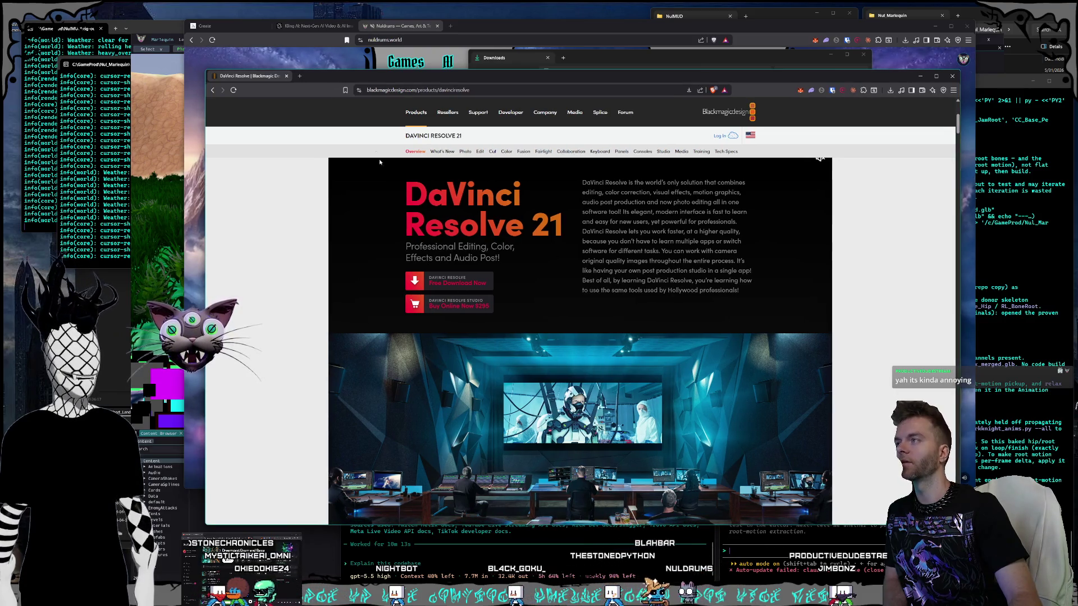
pyautogui.moveTo(362, 75); pyautogui.dragTo(369, 65)
pyautogui.moveTo(588, 58)
pyautogui.mouseDown()
pyautogui.moveTo(567, 34)
pyautogui.moveTo(486, 22)
pyautogui.mouseUp()
pyautogui.moveTo(790, 70); pyautogui.dragTo(796, 65)
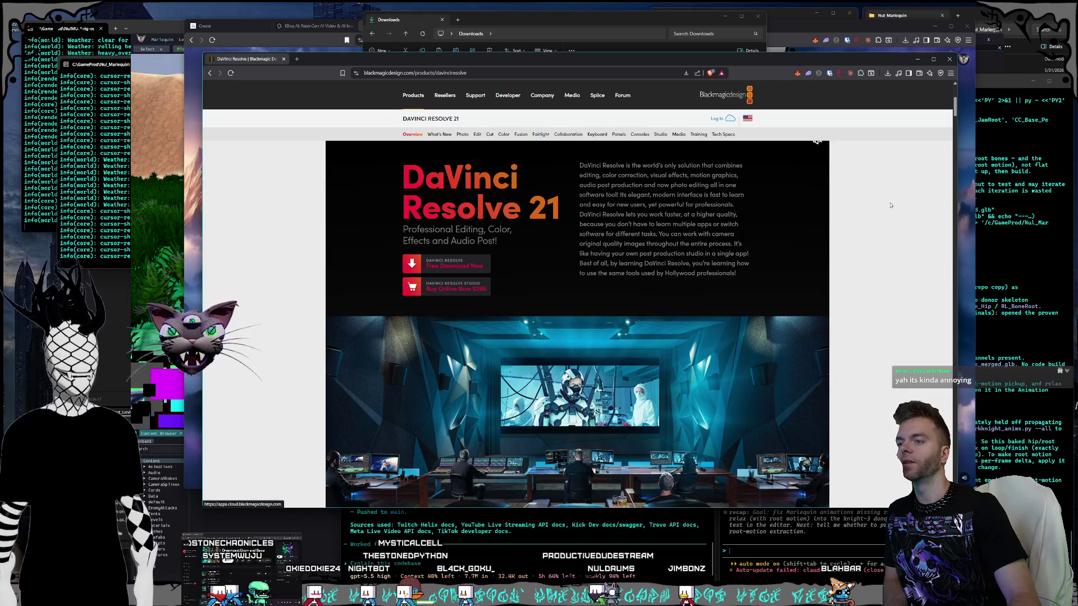
pyautogui.click(887, 73)
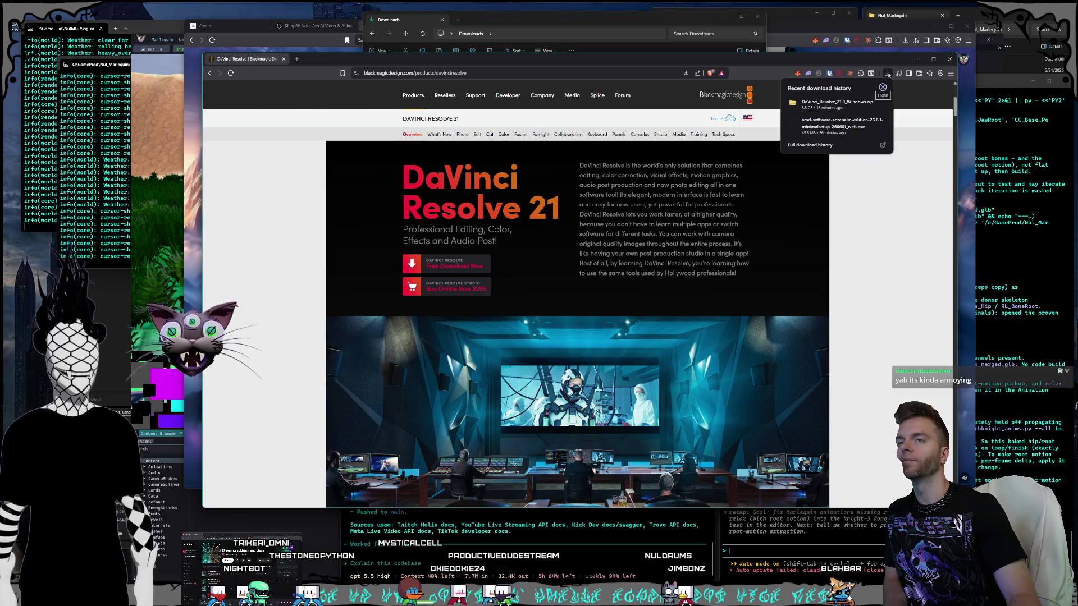
pyautogui.click(888, 75)
pyautogui.moveTo(737, 214); pyautogui.dragTo(579, 214)
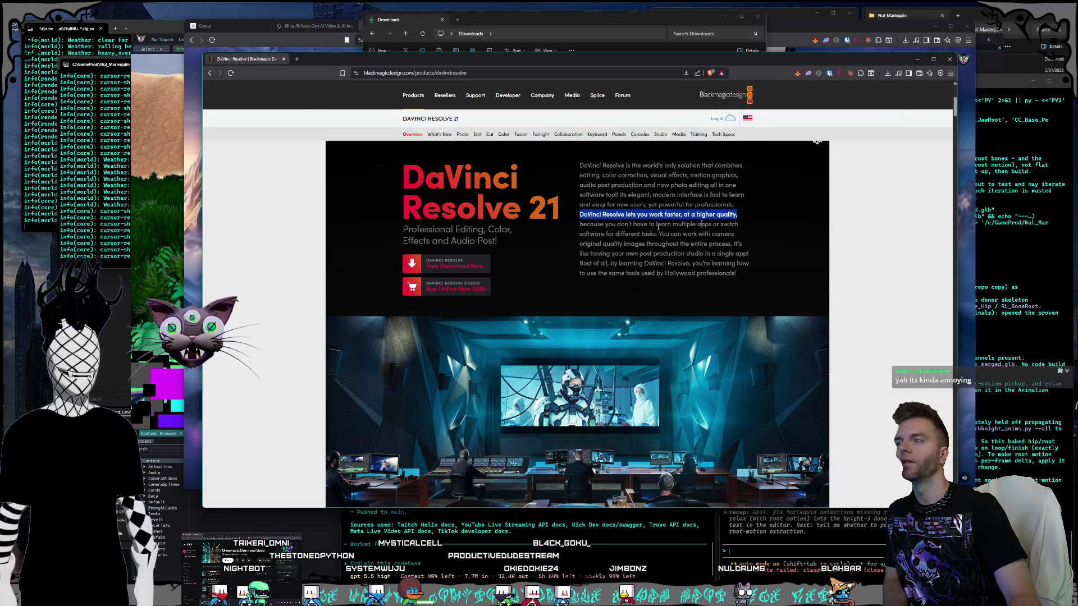
pyautogui.click(612, 205)
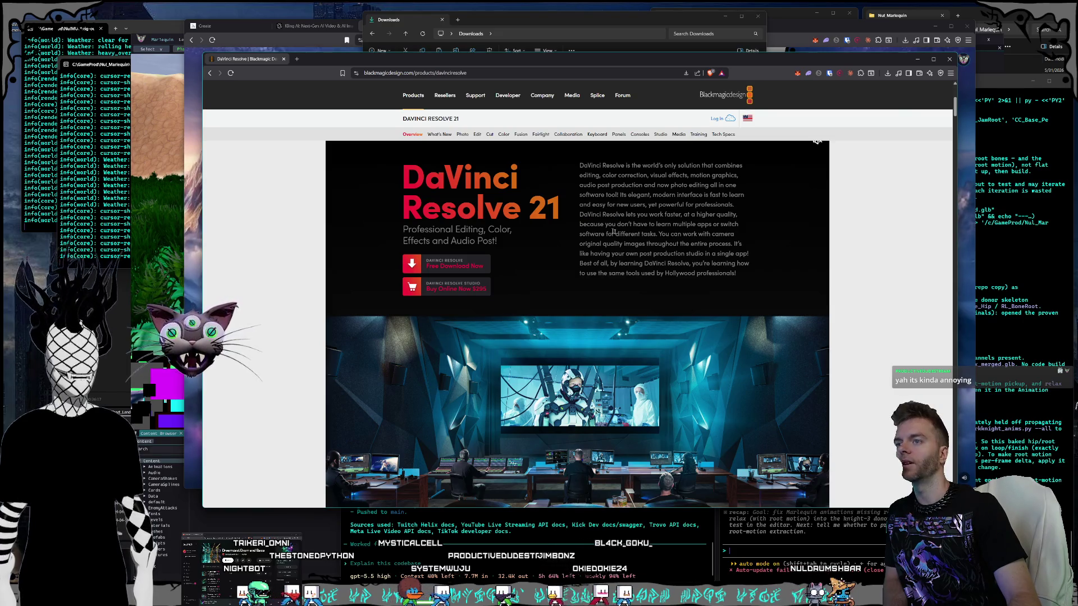
pyautogui.moveTo(758, 274)
pyautogui.mouseDown()
pyautogui.moveTo(674, 259)
pyautogui.moveTo(584, 201)
pyautogui.moveTo(724, 283)
pyautogui.mouseUp()
pyautogui.click(586, 166)
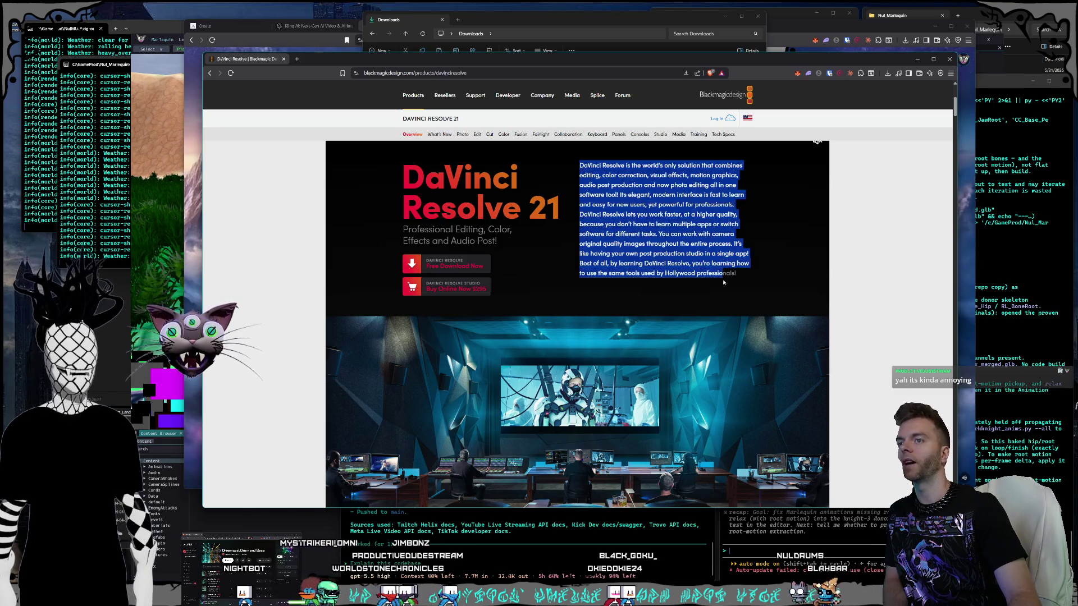
pyautogui.click(742, 276)
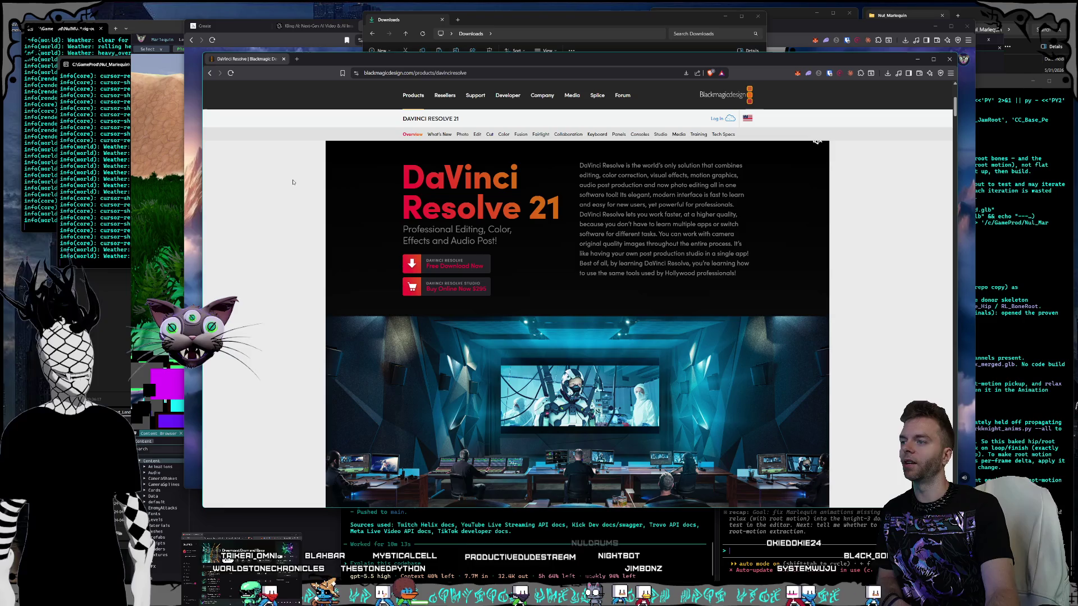
pyautogui.moveTo(371, 182); pyautogui.dragTo(612, 221)
pyautogui.click(613, 227)
pyautogui.moveTo(748, 285)
pyautogui.mouseDown()
pyautogui.moveTo(400, 155)
pyautogui.moveTo(880, 282)
pyautogui.mouseUp()
pyautogui.click(399, 155)
pyautogui.moveTo(777, 255)
pyautogui.mouseDown()
pyautogui.moveTo(741, 269)
pyautogui.moveTo(416, 169)
pyautogui.moveTo(738, 275)
pyautogui.moveTo(331, 179)
pyautogui.mouseUp()
pyautogui.click(388, 180)
pyautogui.click(738, 275)
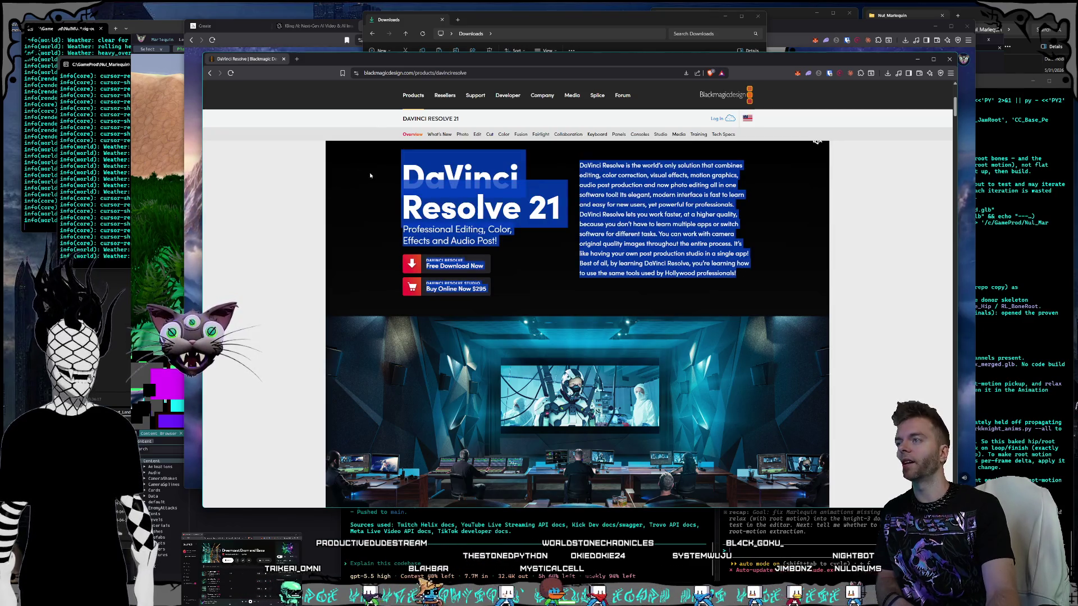
pyautogui.click(385, 172)
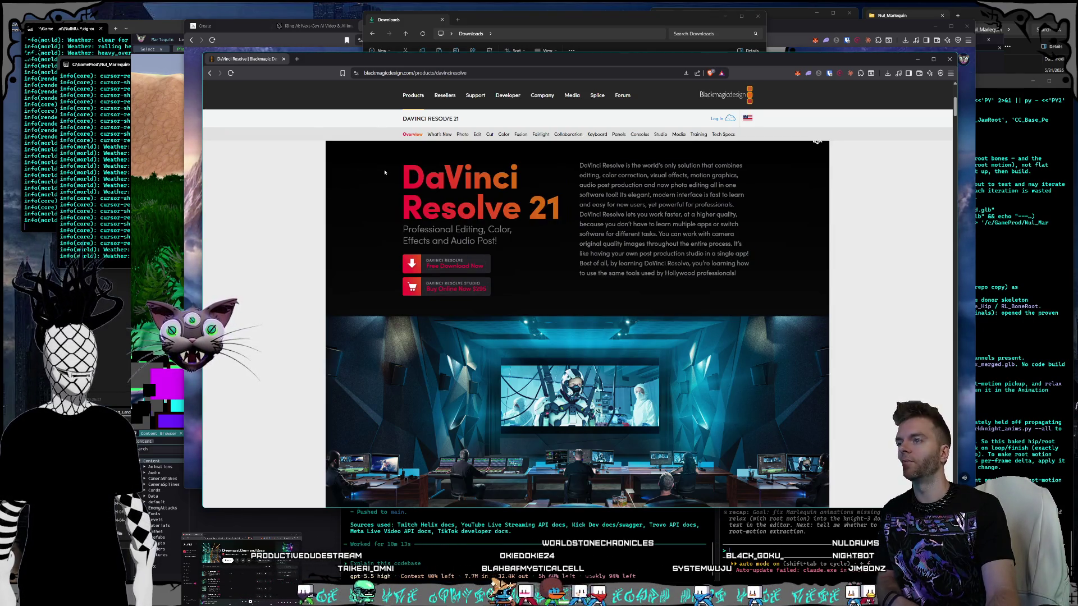
pyautogui.moveTo(398, 170)
pyautogui.mouseDown()
pyautogui.moveTo(744, 279)
pyautogui.moveTo(397, 178)
pyautogui.moveTo(758, 309)
pyautogui.mouseUp()
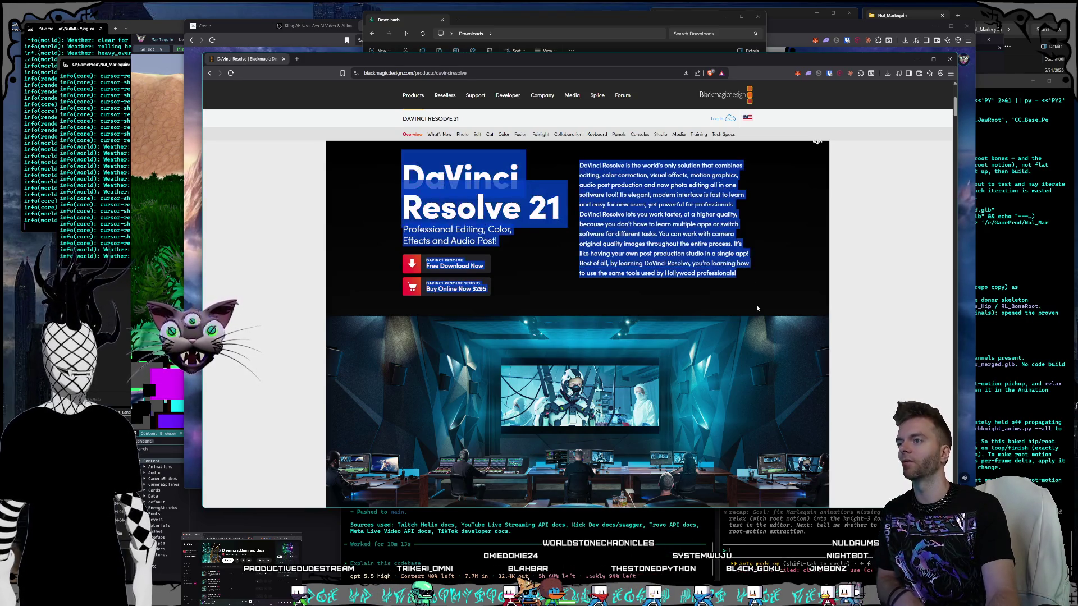
pyautogui.click(743, 280)
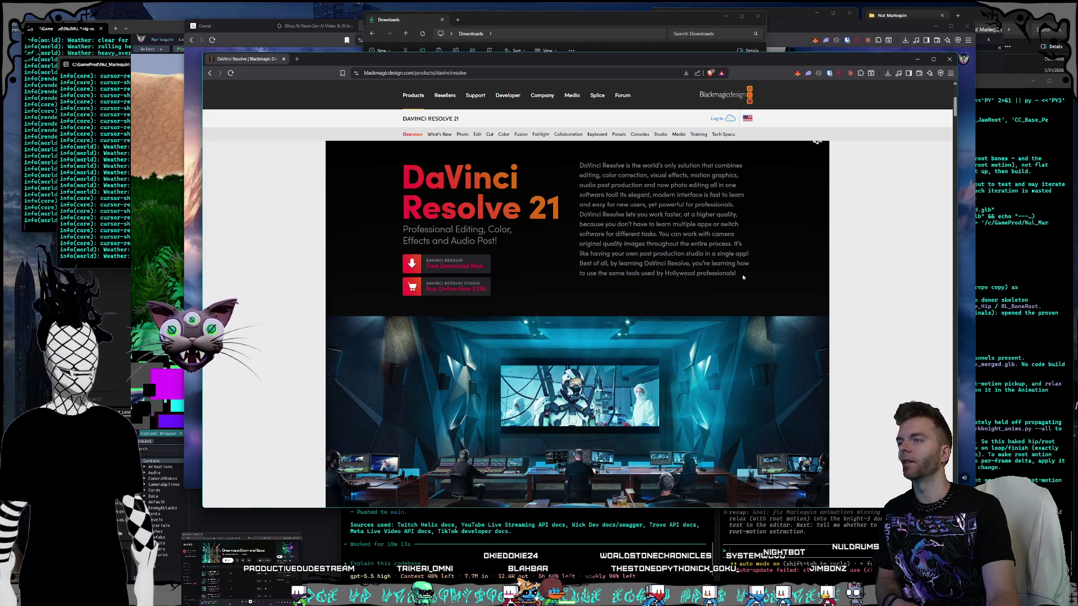
pyautogui.moveTo(650, 255)
pyautogui.mouseDown()
pyautogui.moveTo(400, 179)
pyautogui.moveTo(800, 294)
pyautogui.moveTo(395, 164)
pyautogui.mouseUp()
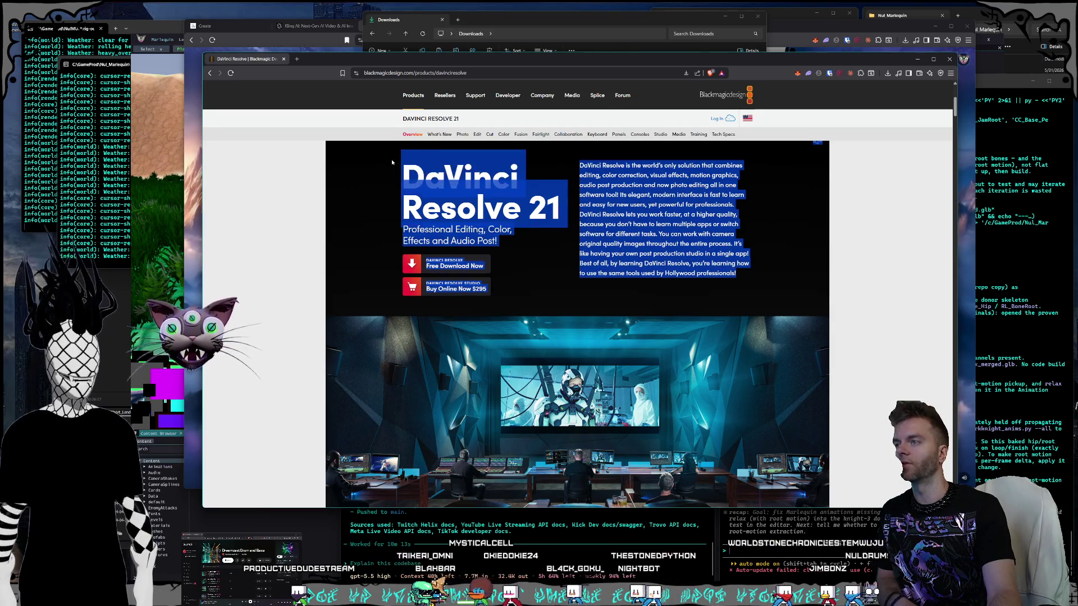
pyautogui.click(856, 231)
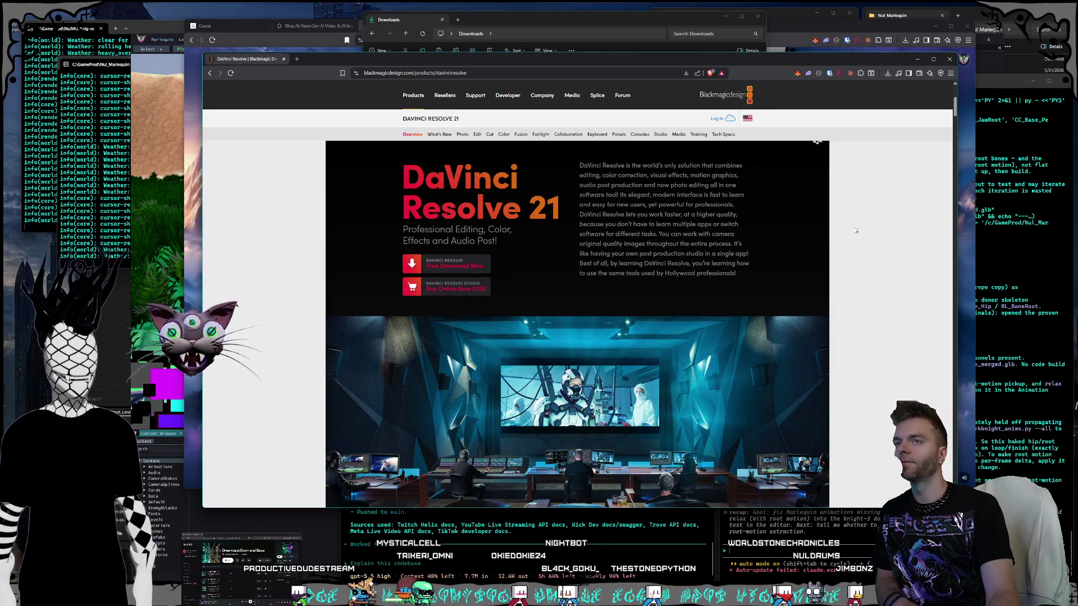
# Step: Scroll through the DaVinci Resolve 21 page, jump back to the top, and minimize Brave
pyautogui.scroll(-2, 888, 244)
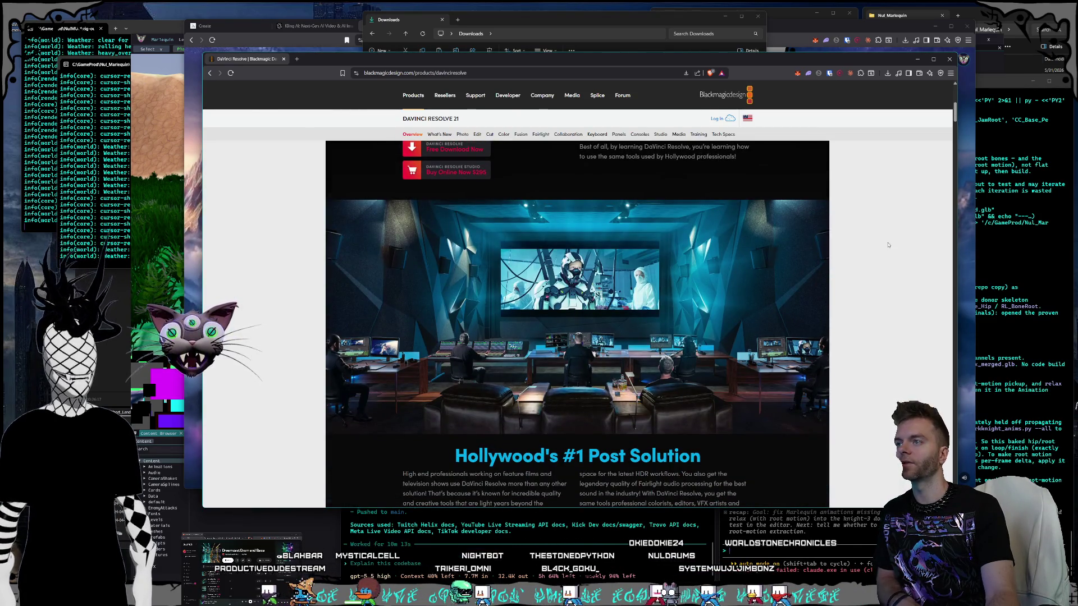
pyautogui.scroll(-4, 888, 245)
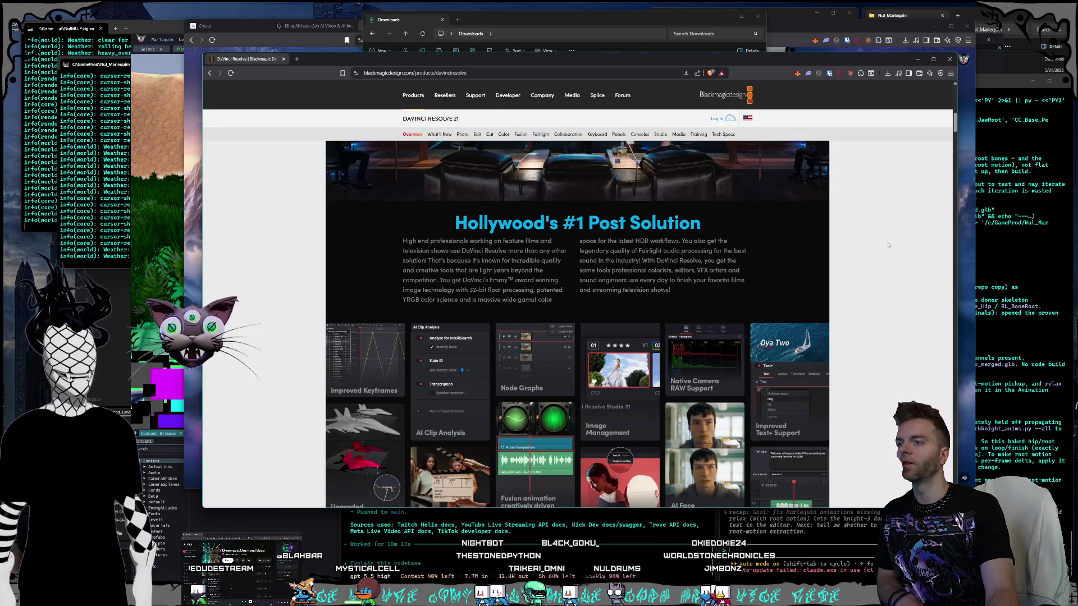
pyautogui.scroll(-5, 888, 245)
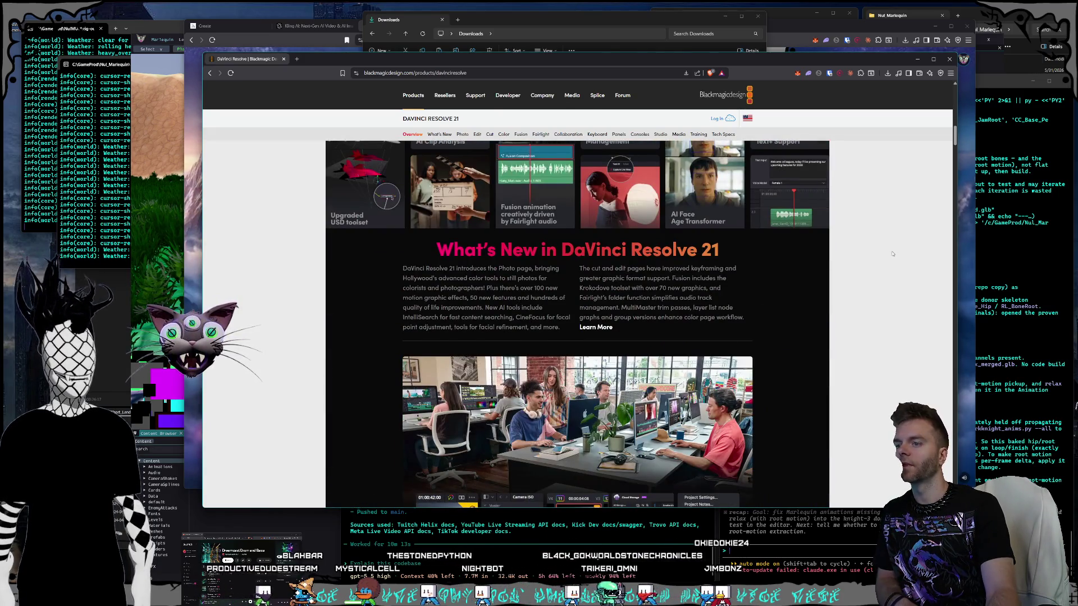
pyautogui.press('Home')
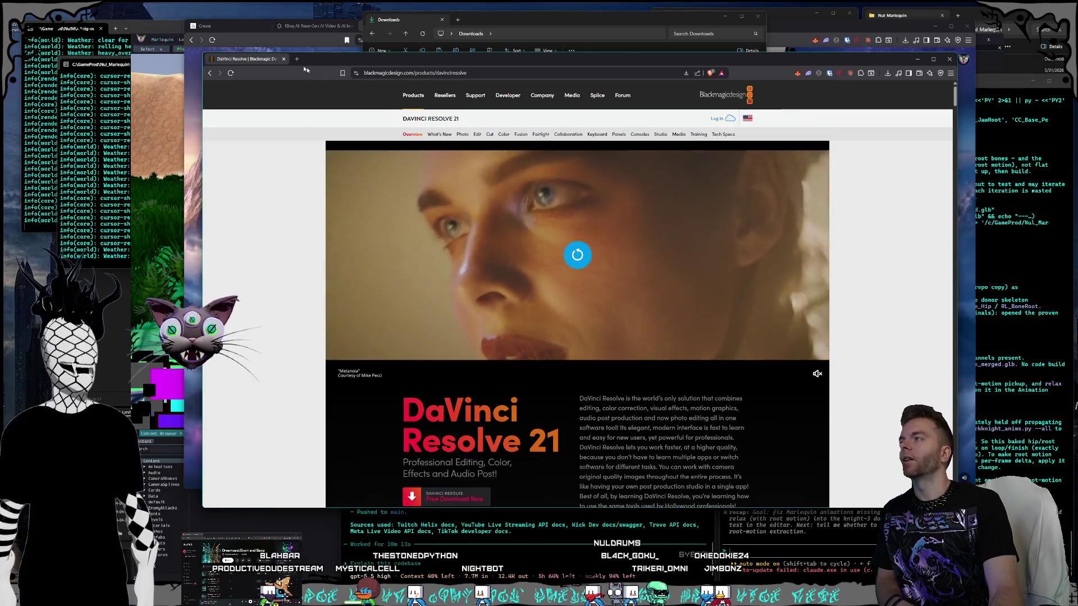
pyautogui.press('super+Down')
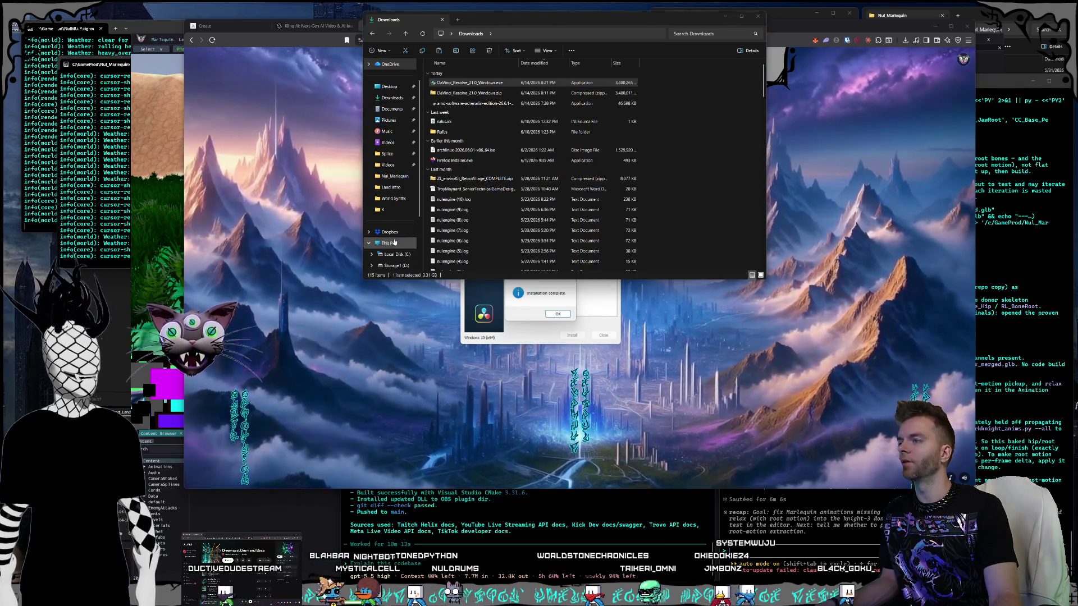
# Step: Confirm the installation-complete message with OK so DaVinci Resolve 21 opens
pyautogui.click(542, 309)
pyautogui.click(556, 314)
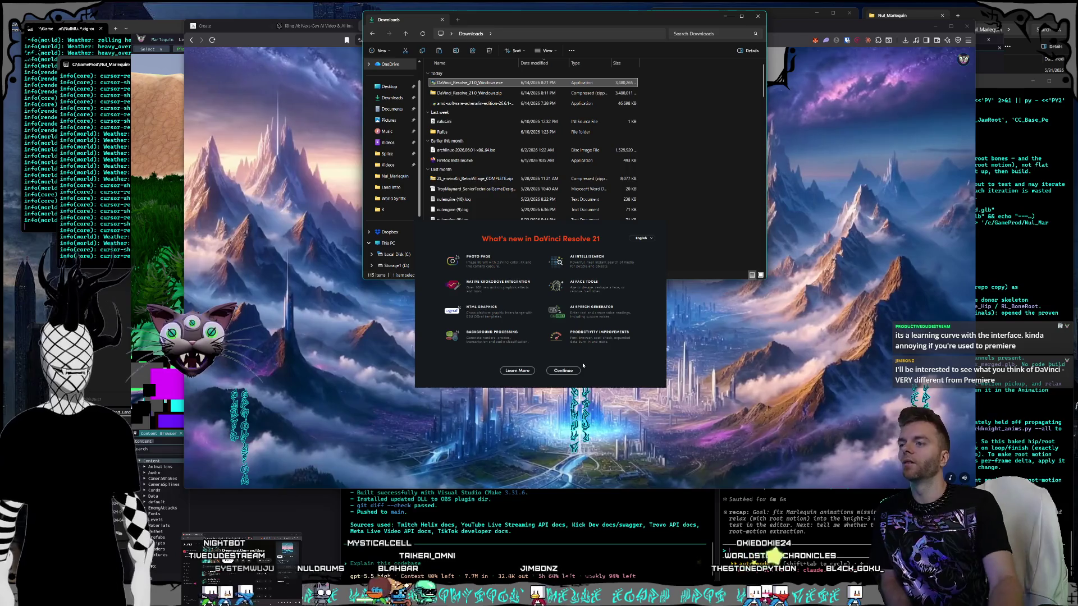
# Step: Skip What's New, choose Quick Setup, accept the HD project, and browse for a media folder
pyautogui.click(575, 373)
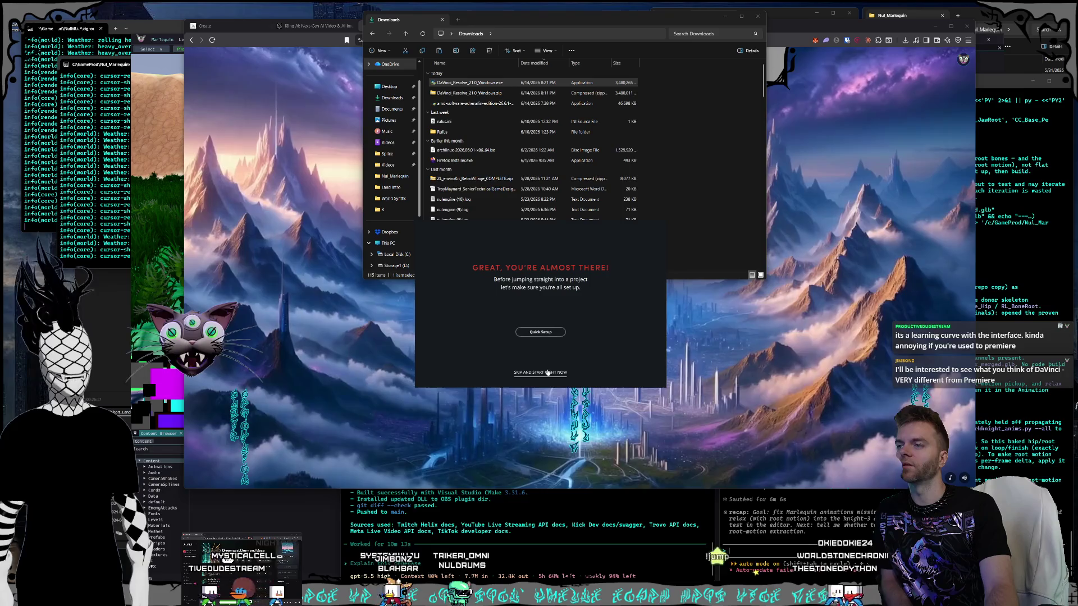
pyautogui.click(541, 332)
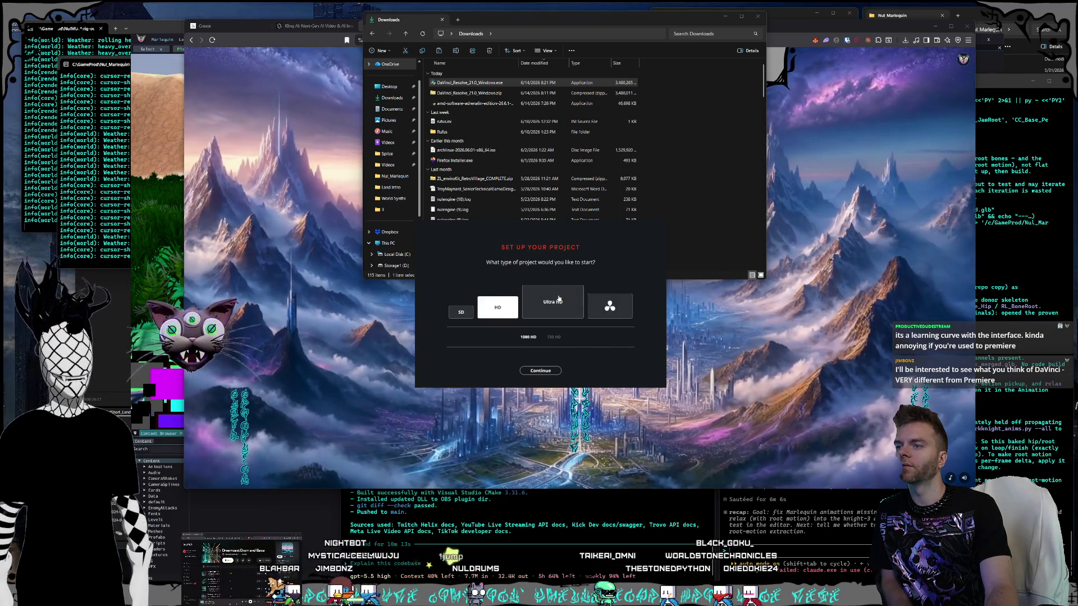
pyautogui.click(541, 370)
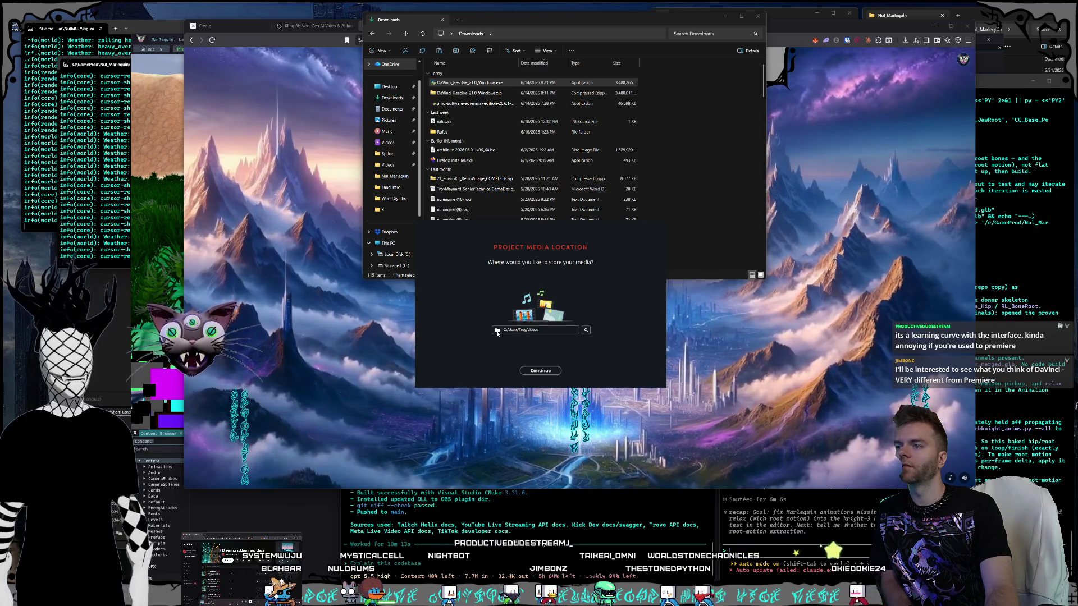
pyautogui.click(585, 330)
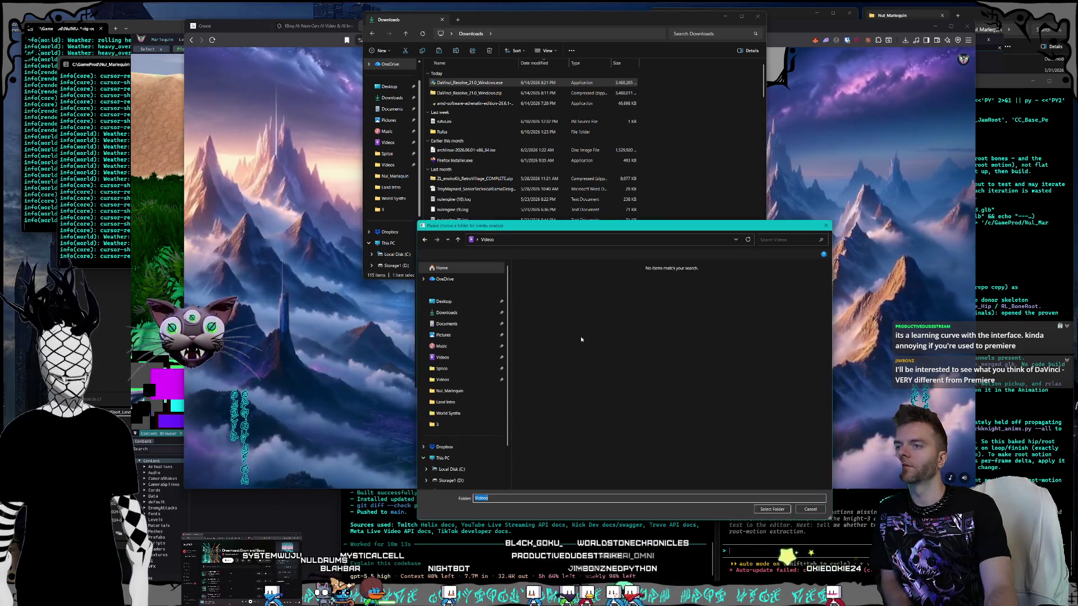
# Step: In the folder chooser, open the Video Productions folder on Storage1 (D:)
pyautogui.click(451, 433)
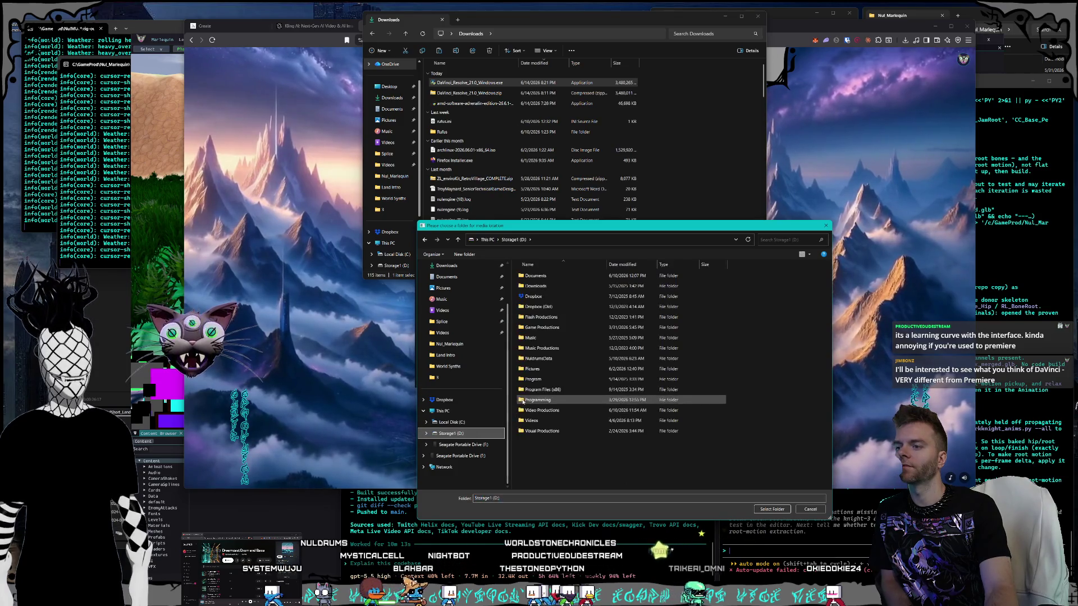
pyautogui.click(533, 412)
pyautogui.doubleClick(532, 414)
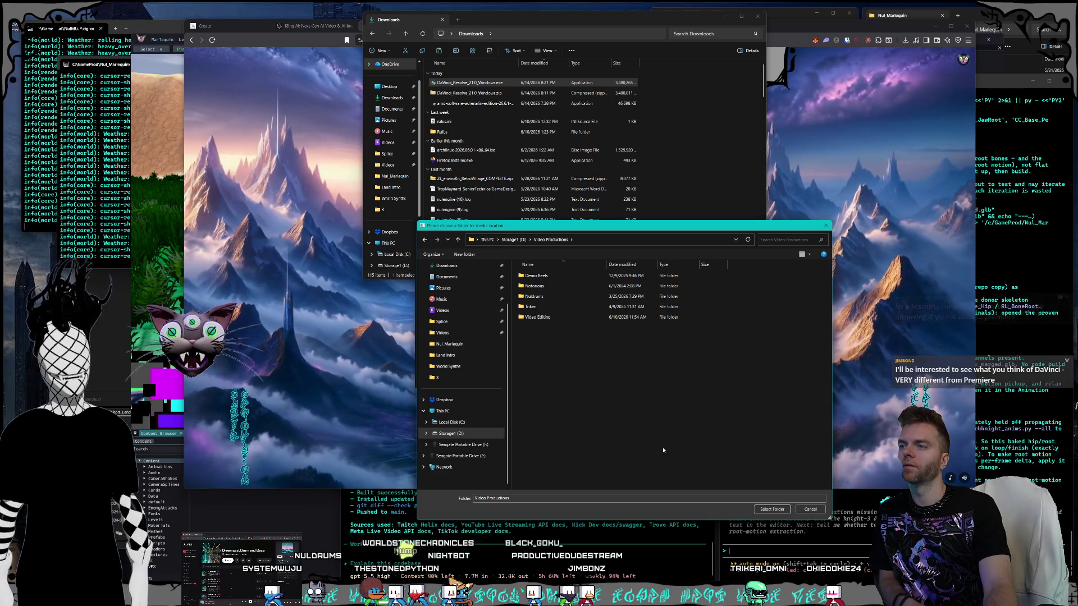
pyautogui.moveTo(584, 228)
pyautogui.mouseDown()
pyautogui.moveTo(829, 284)
pyautogui.moveTo(679, 171)
pyautogui.mouseUp()
pyautogui.moveTo(599, 173)
pyautogui.mouseDown()
pyautogui.moveTo(709, 207)
pyautogui.moveTo(630, 185)
pyautogui.mouseUp()
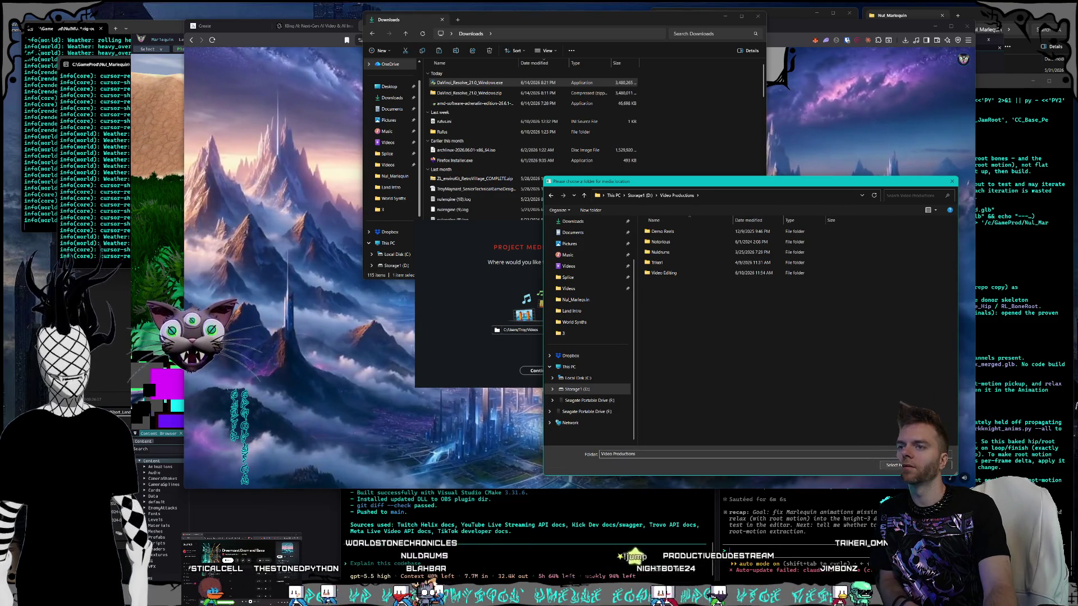
# Step: Create a new folder named DaVinci there, select it as the media location, and continue
pyautogui.rightClick(679, 339)
pyautogui.moveTo(730, 434)
pyautogui.click(783, 435)
pyautogui.write('Dav')
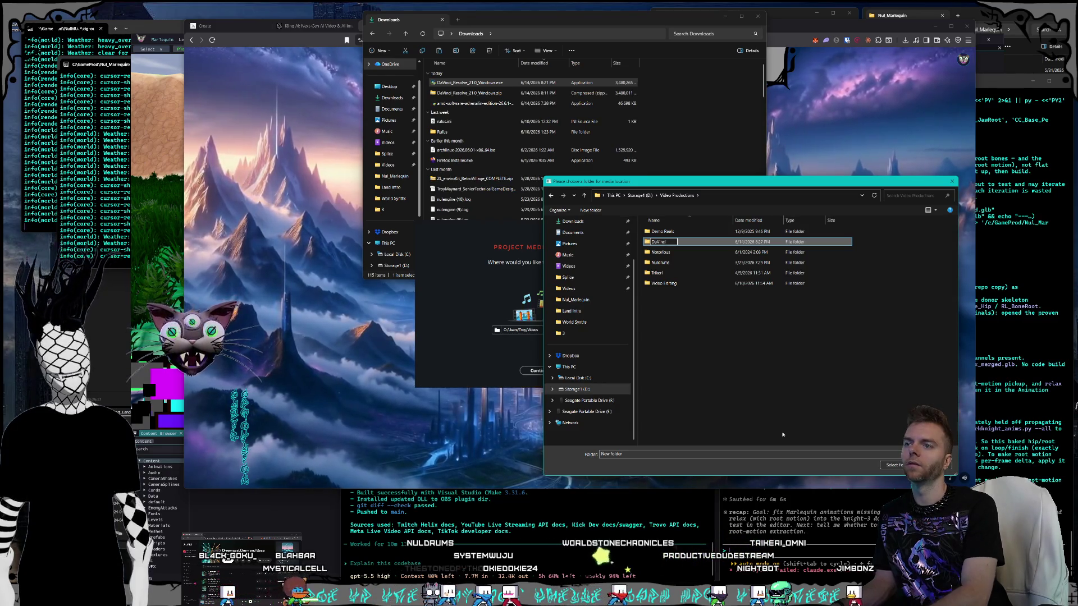
pyautogui.press('Return')
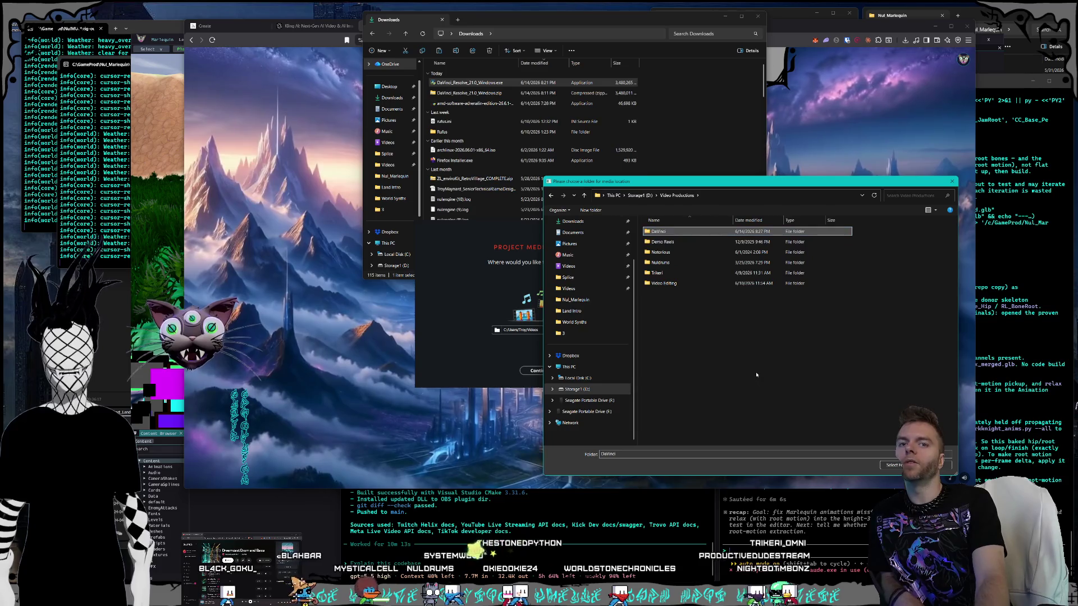
pyautogui.doubleClick(660, 231)
pyautogui.click(893, 465)
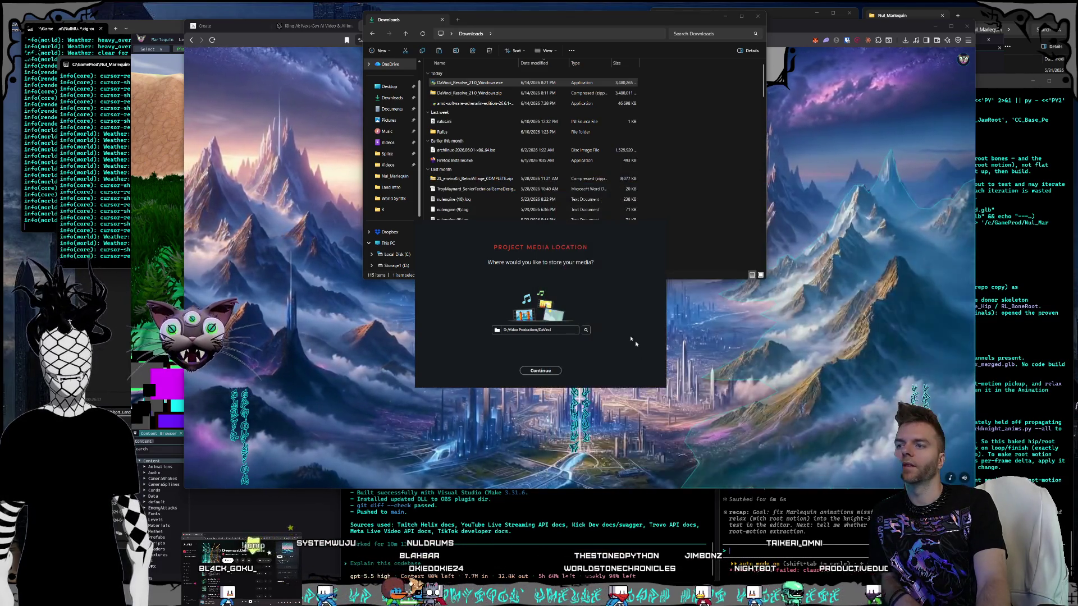
pyautogui.click(550, 372)
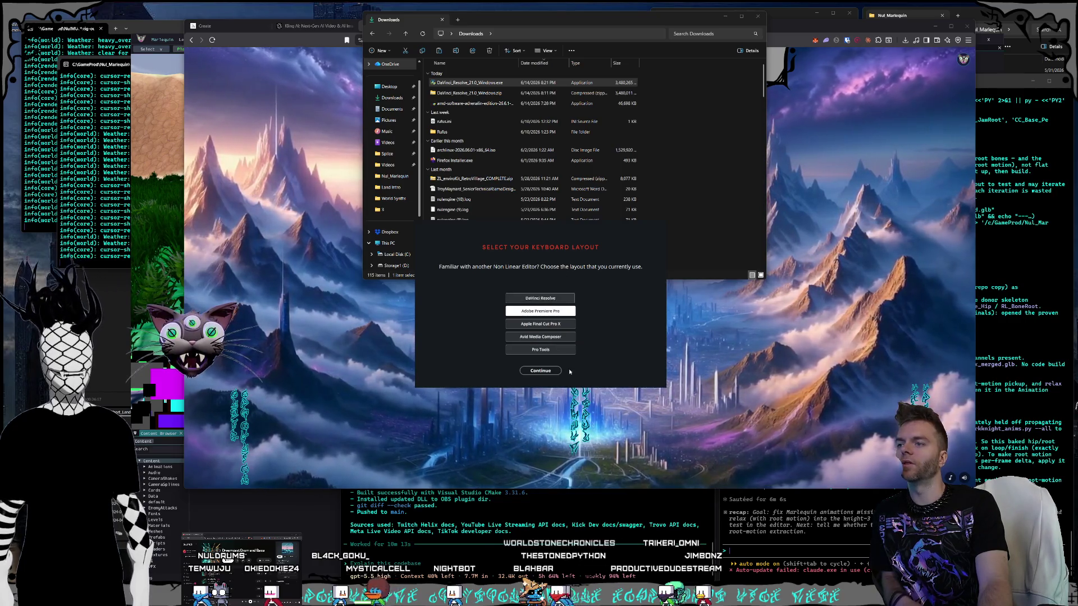
# Step: Accept the keyboard layout, start DaVinci Resolve, and move the Downloads window lower
pyautogui.click(542, 370)
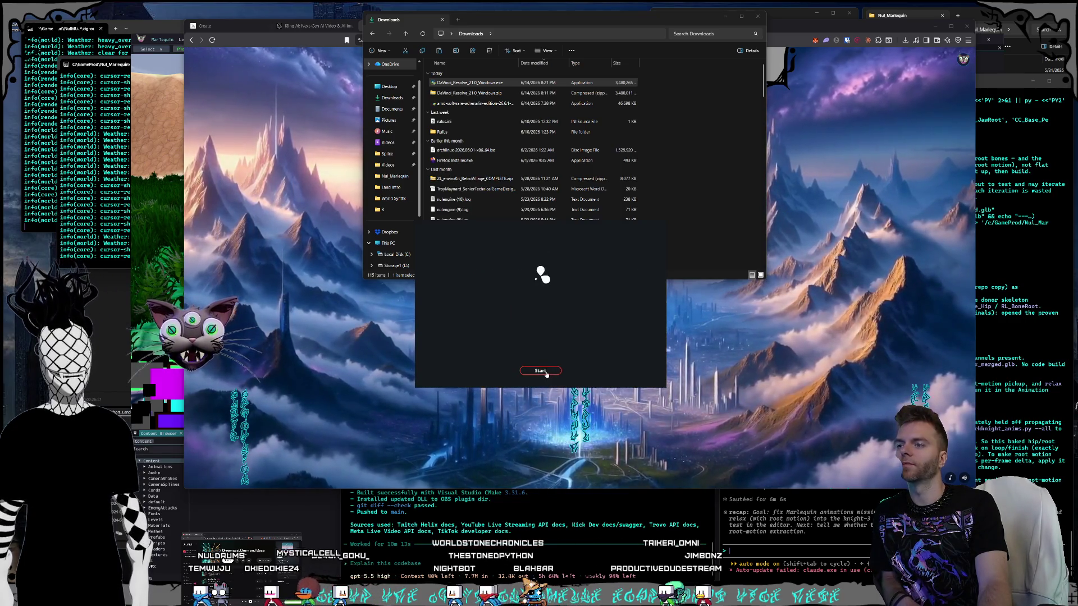
pyautogui.click(543, 372)
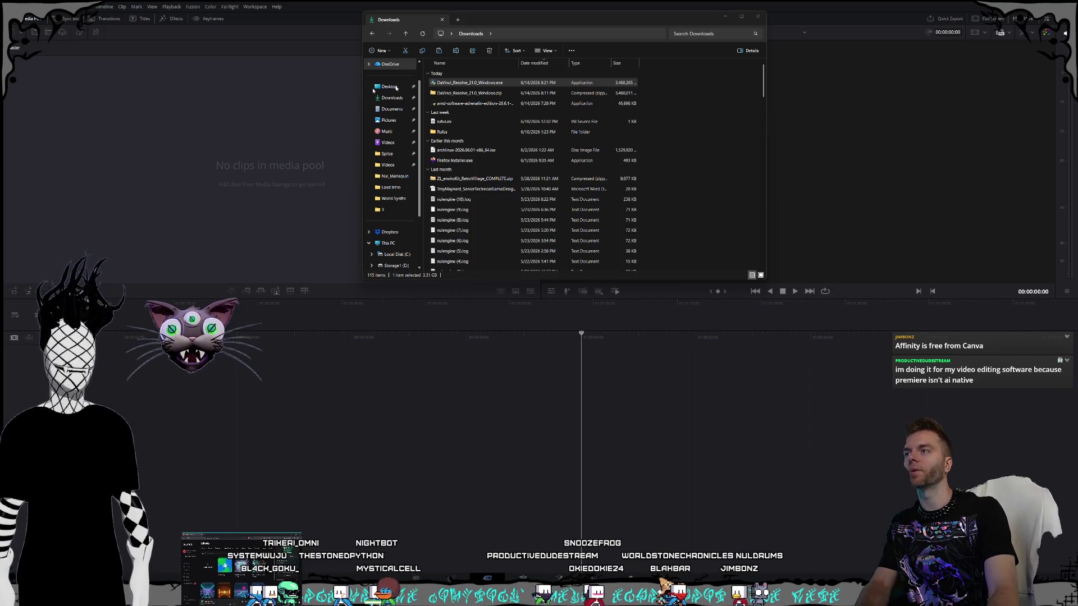
pyautogui.moveTo(507, 17)
pyautogui.mouseDown()
pyautogui.moveTo(504, 73)
pyautogui.moveTo(480, 113)
pyautogui.moveTo(500, 120)
pyautogui.mouseUp()
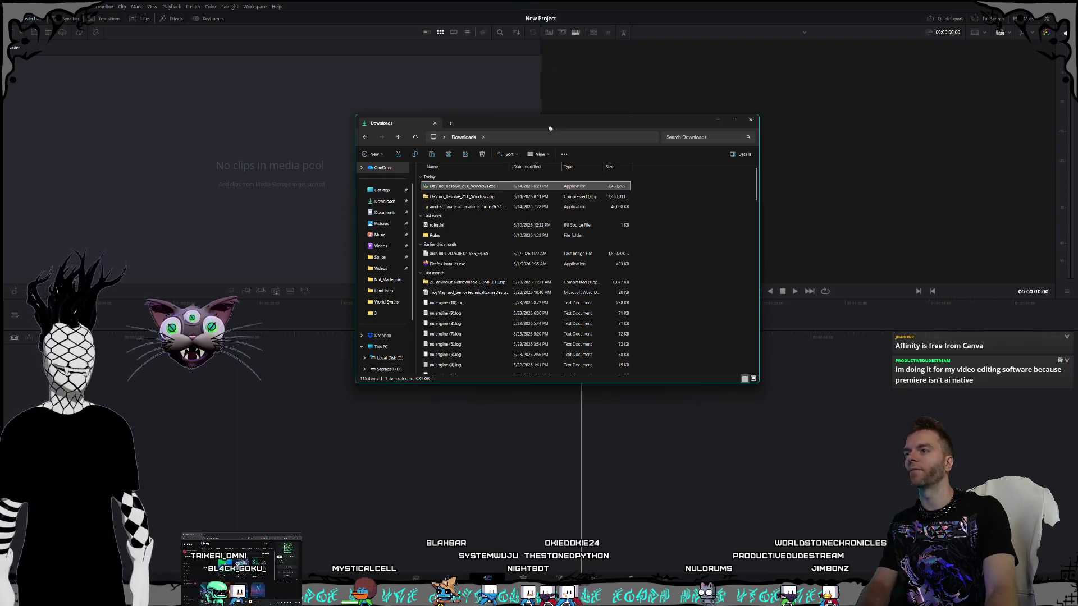
# Step: Shift the Downloads window slightly and close it
pyautogui.moveTo(521, 126)
pyautogui.mouseDown()
pyautogui.moveTo(497, 125)
pyautogui.moveTo(534, 140)
pyautogui.mouseUp()
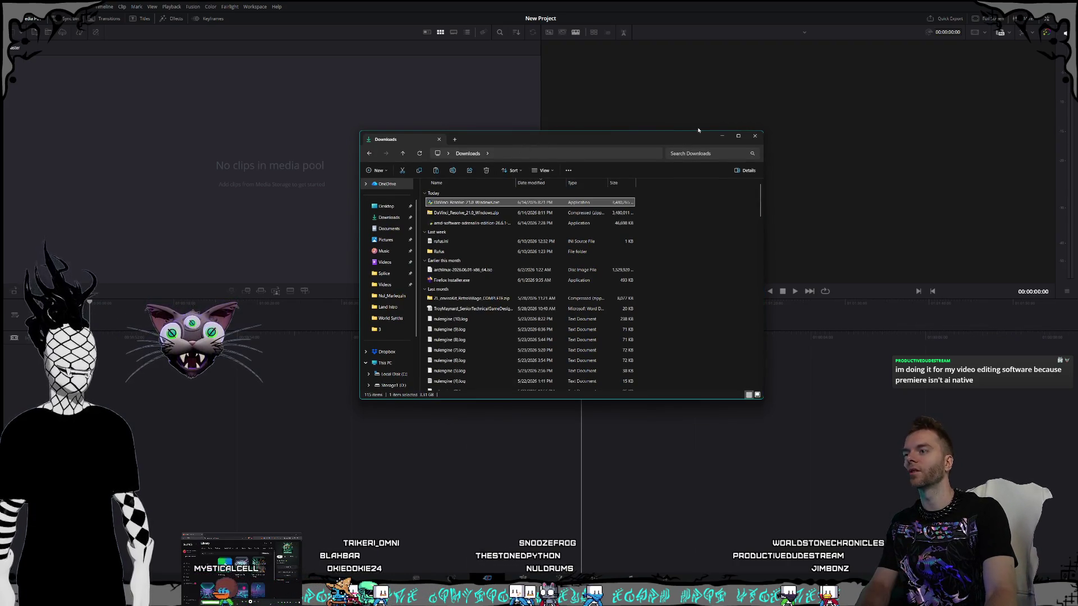
pyautogui.click(754, 135)
# Step: Restore the Resolve window from maximized and resize it toward the screen centre
pyautogui.doubleClick(630, 10)
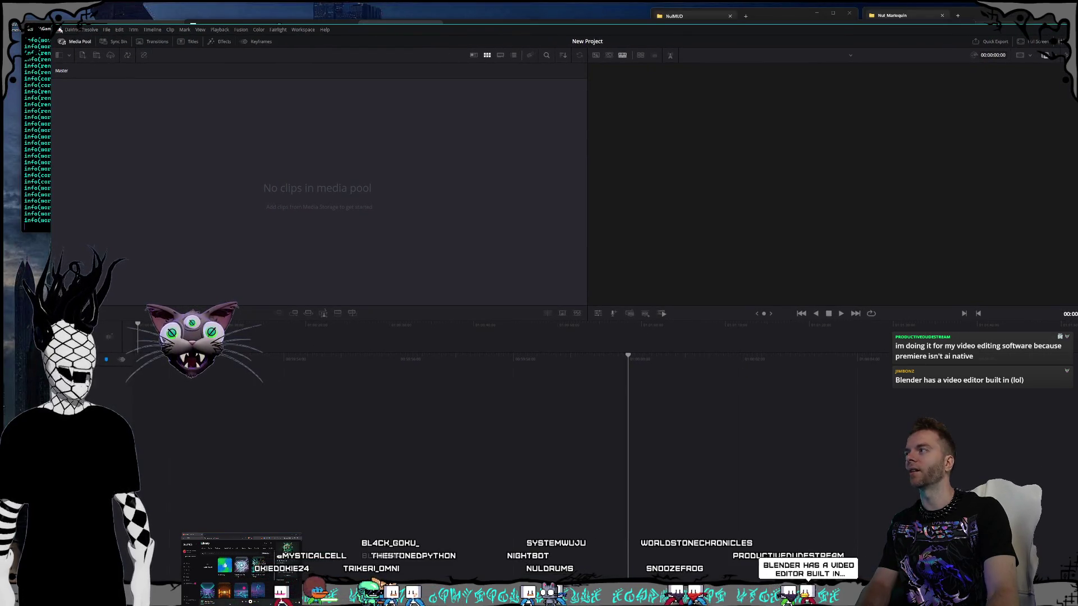
pyautogui.moveTo(60, 30)
pyautogui.mouseDown()
pyautogui.moveTo(290, 150)
pyautogui.moveTo(62, 76)
pyautogui.moveTo(146, 78)
pyautogui.mouseUp()
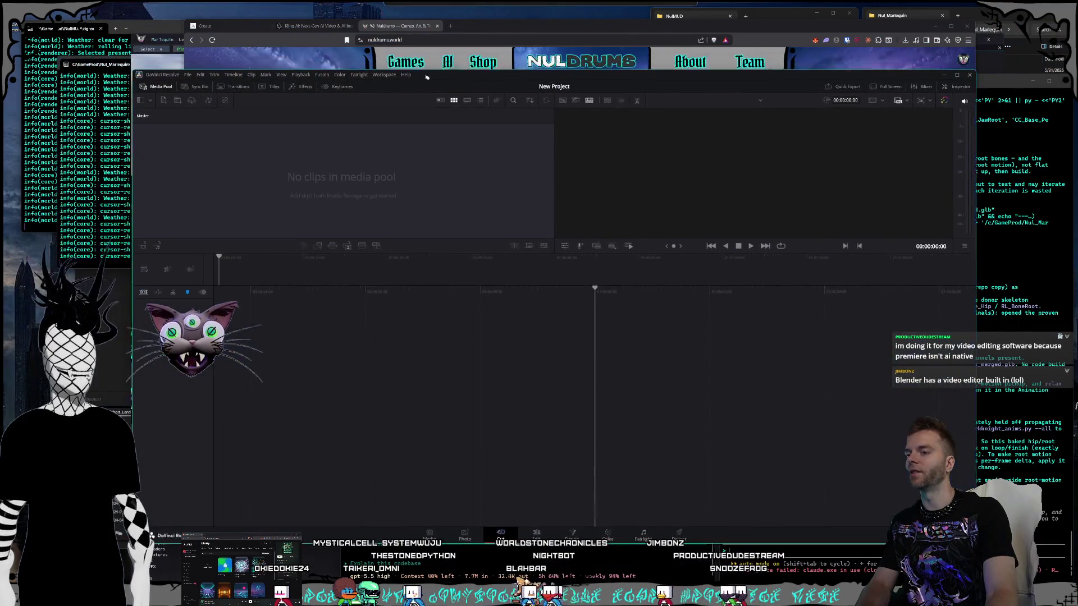
pyautogui.moveTo(425, 75); pyautogui.dragTo(436, 80)
pyautogui.moveTo(142, 75); pyautogui.dragTo(131, 55)
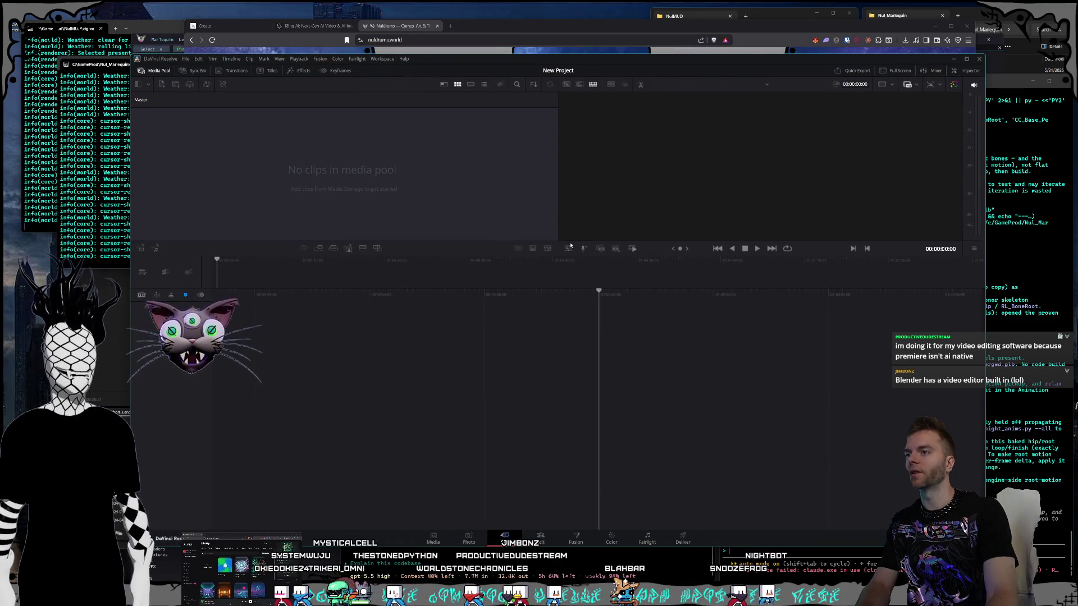
# Step: Make the media pool and viewer area taller and widen the media pool
pyautogui.moveTo(563, 256); pyautogui.dragTo(568, 420)
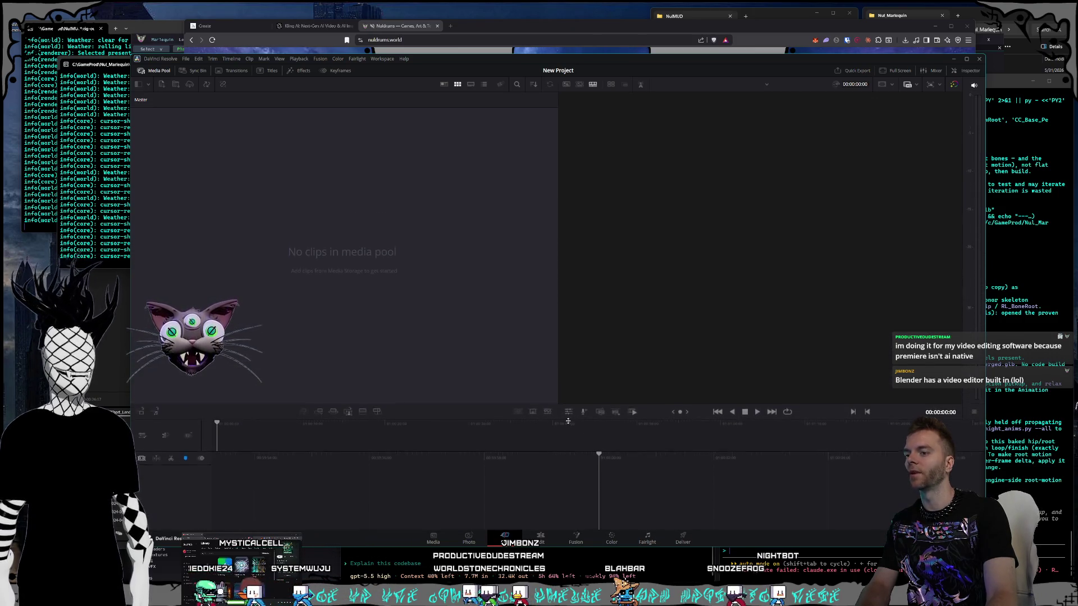
pyautogui.moveTo(558, 339); pyautogui.dragTo(775, 352)
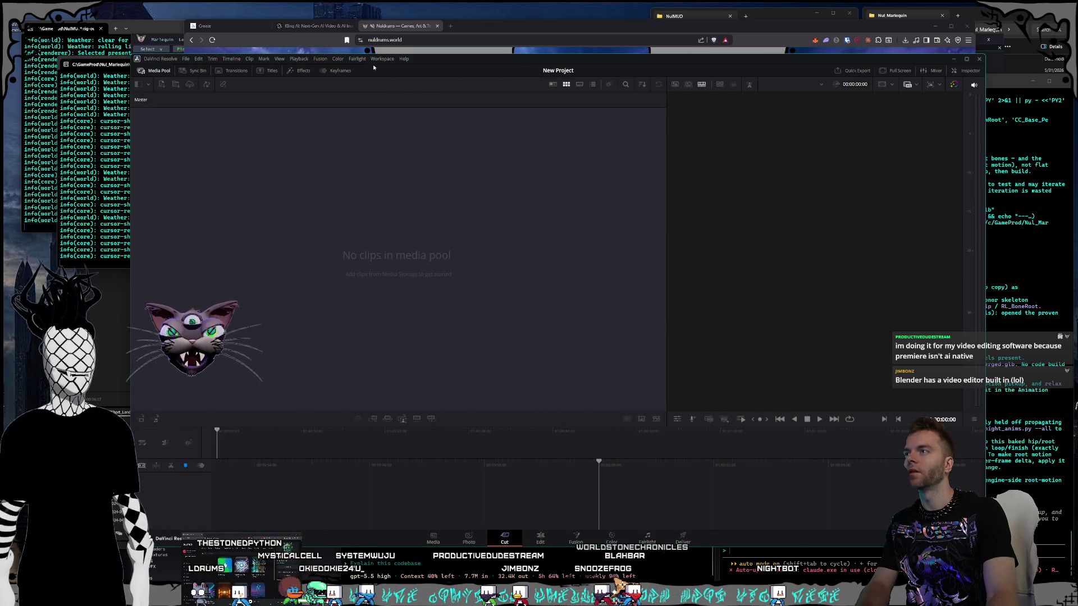
pyautogui.moveTo(465, 60); pyautogui.dragTo(494, 59)
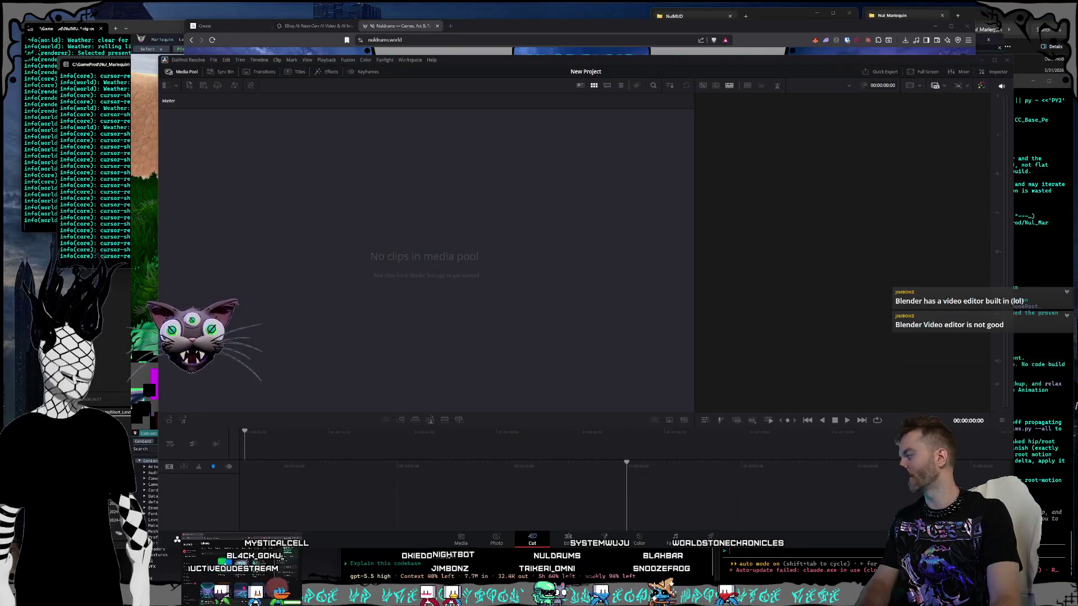
pyautogui.press('super')
pyautogui.press('Escape')
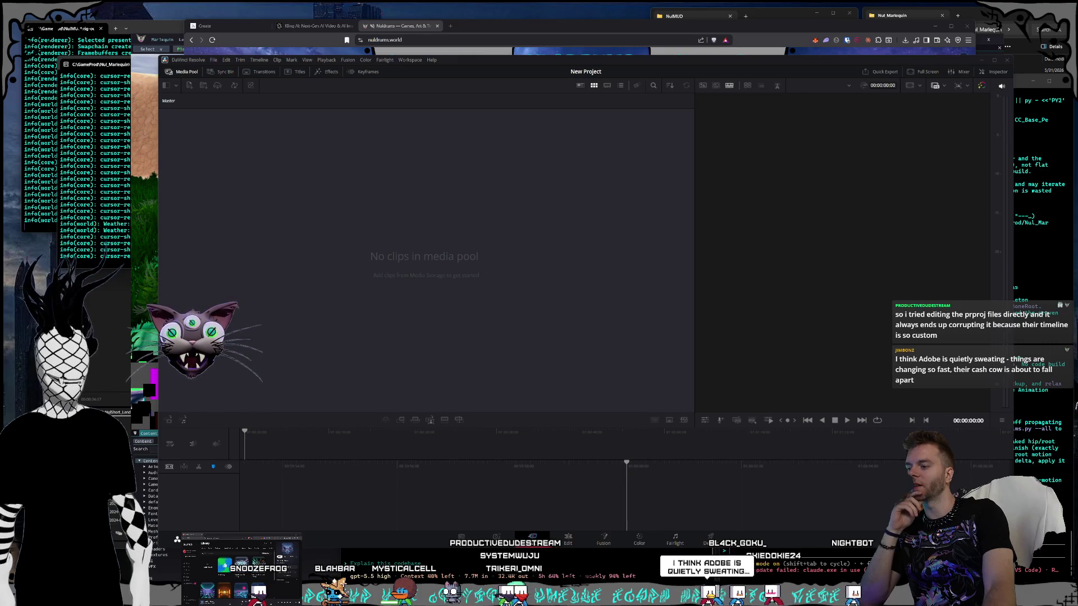
pyautogui.hotkey('alt', 'Tab')
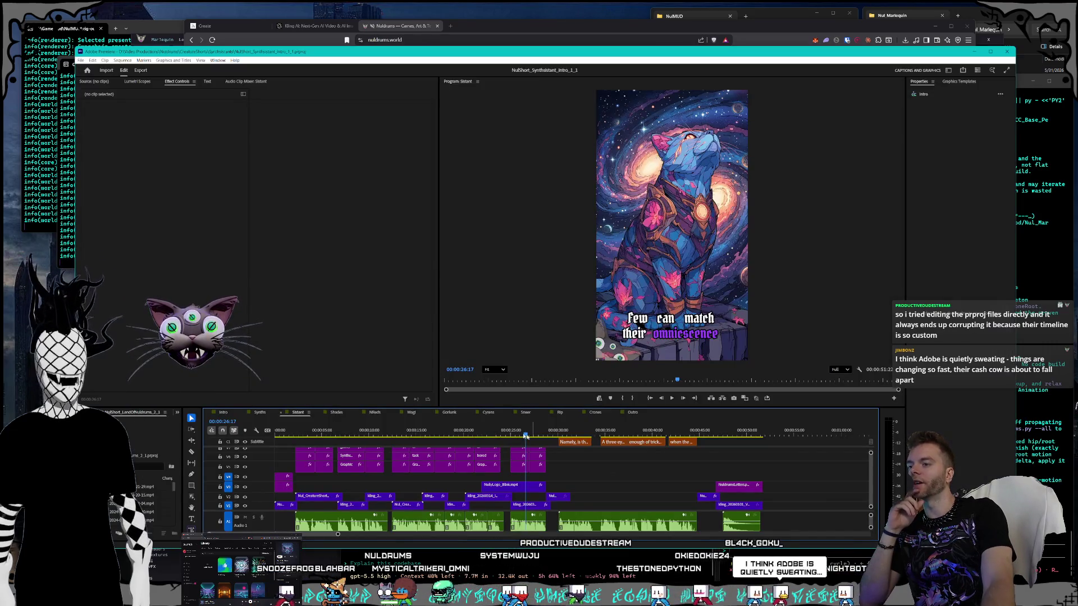
# Step: Scrub the Premiere timeline back to about two seconds and zoom in on the opening
pyautogui.click(371, 433)
pyautogui.moveTo(370, 433)
pyautogui.mouseDown()
pyautogui.moveTo(276, 436)
pyautogui.moveTo(327, 442)
pyautogui.mouseUp()
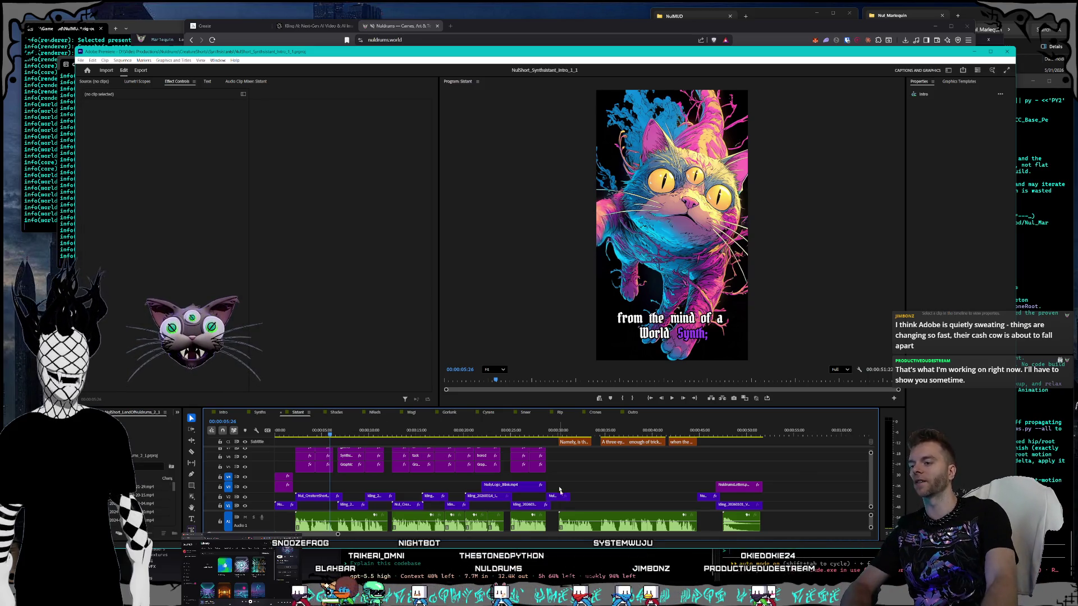
pyautogui.press('super')
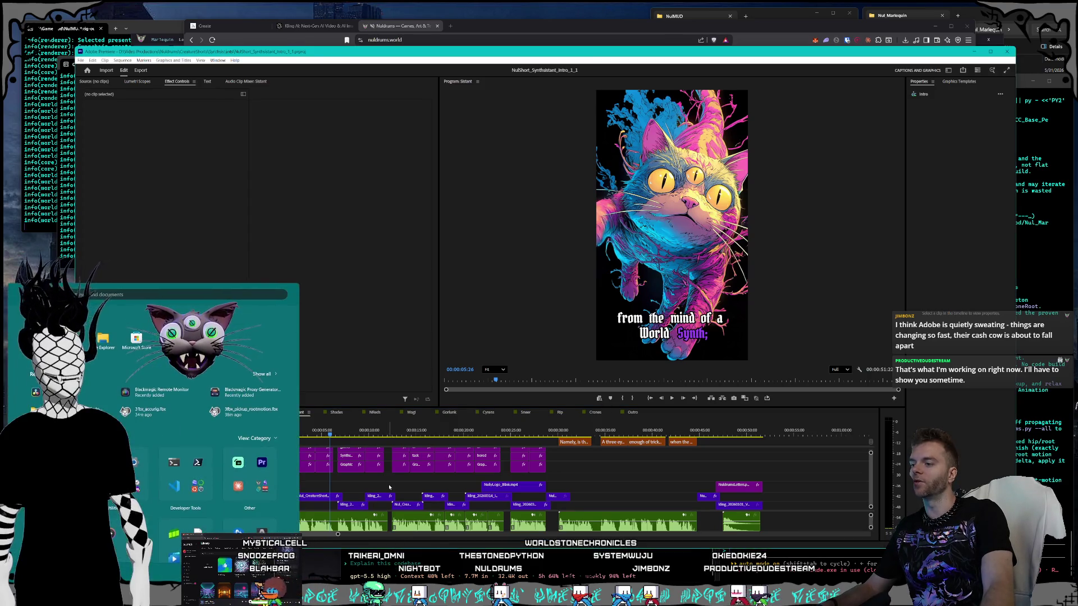
pyautogui.click(389, 487)
pyautogui.scroll(5, 561, 482)
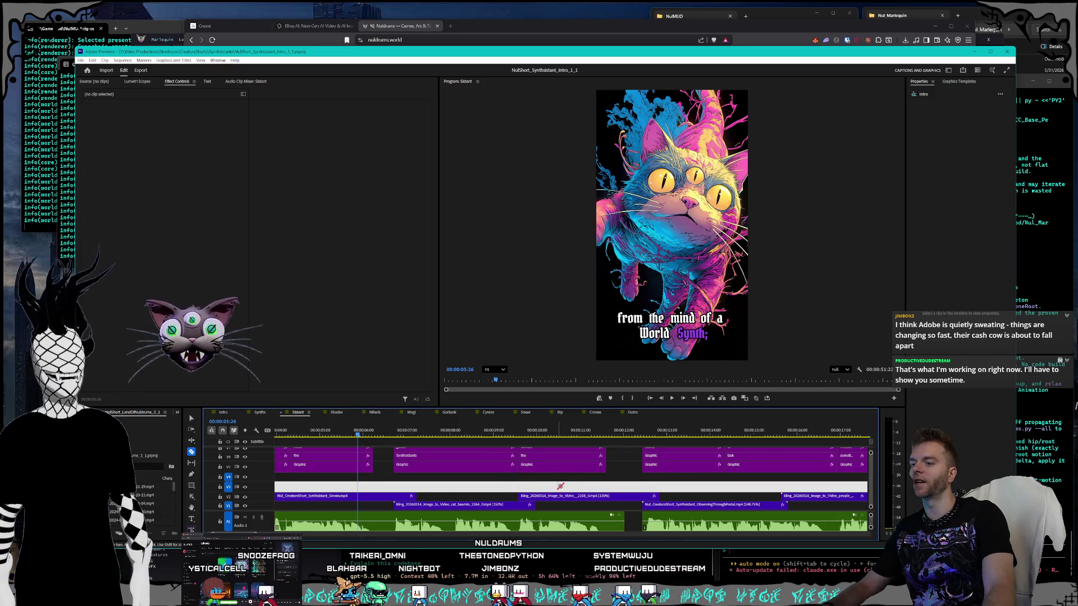
# Step: Load Synthsistants_Sylvanas.mp3 into the Source monitor, show Effect Controls, and zoom the timeline out
pyautogui.moveTo(560, 486); pyautogui.dragTo(559, 488)
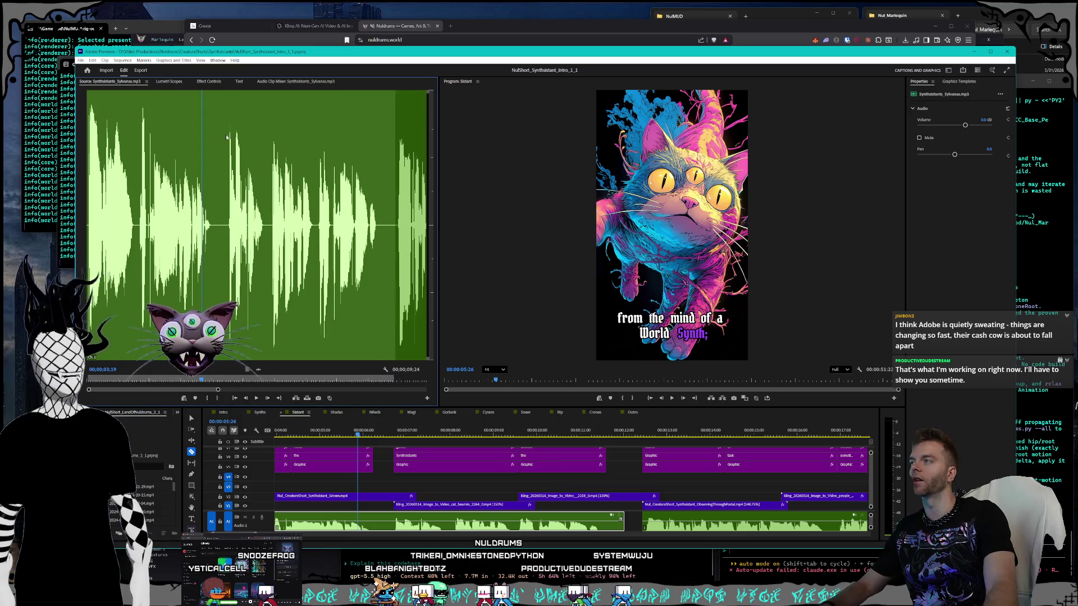
pyautogui.click(208, 82)
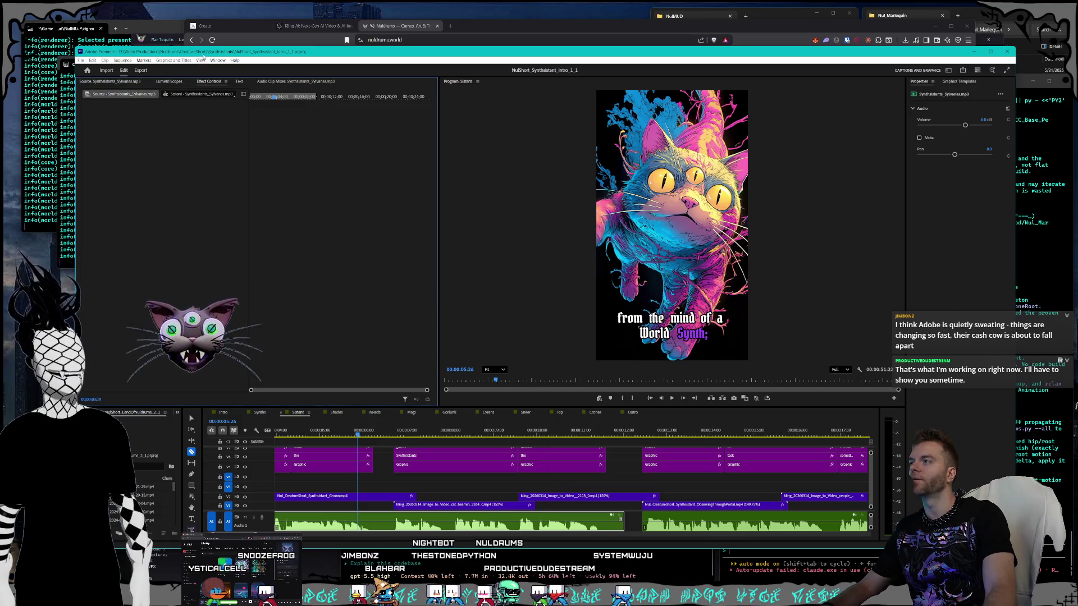
pyautogui.moveTo(206, 53); pyautogui.dragTo(216, 53)
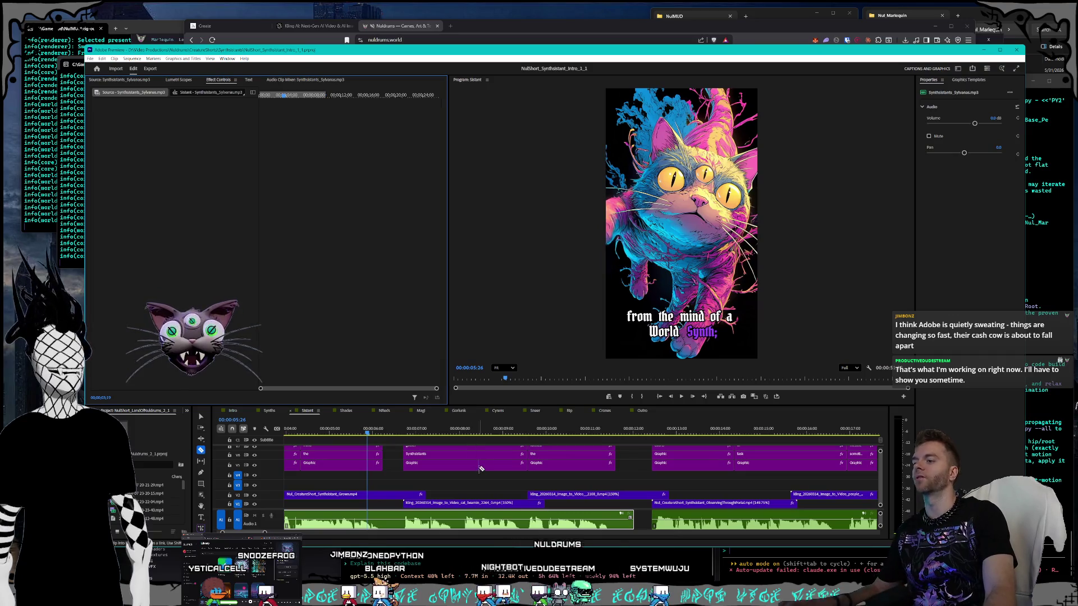
pyautogui.scroll(-10, 403, 443)
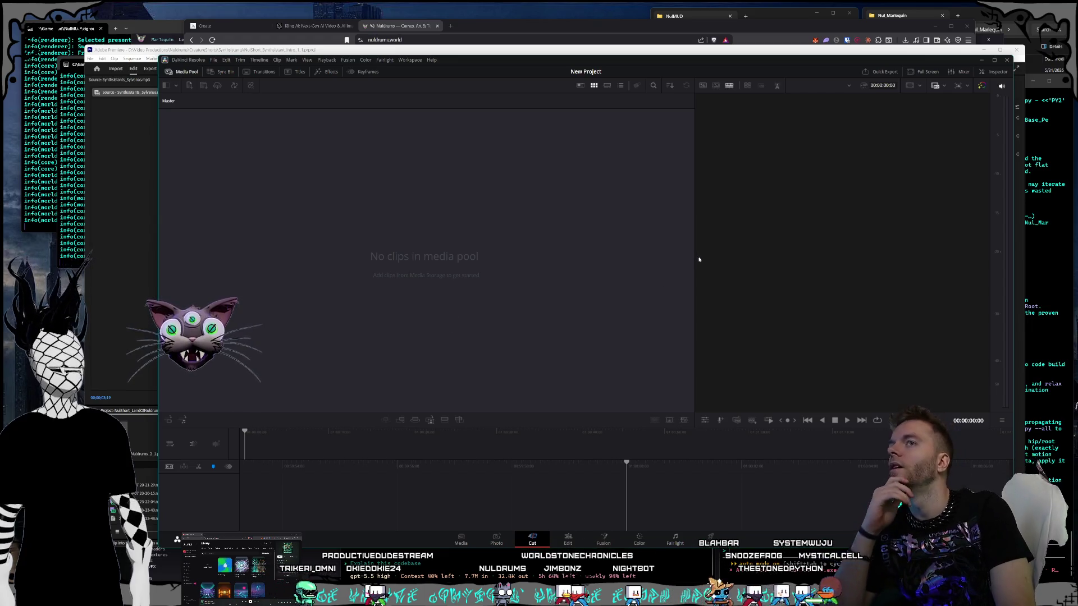
# Step: Narrow the media pool, bring up Save Project As with Ctrl+Shift+S, and switch to the terminal
pyautogui.moveTo(696, 267); pyautogui.dragTo(397, 267)
pyautogui.hotkey('ctrl', 'shift', 's')
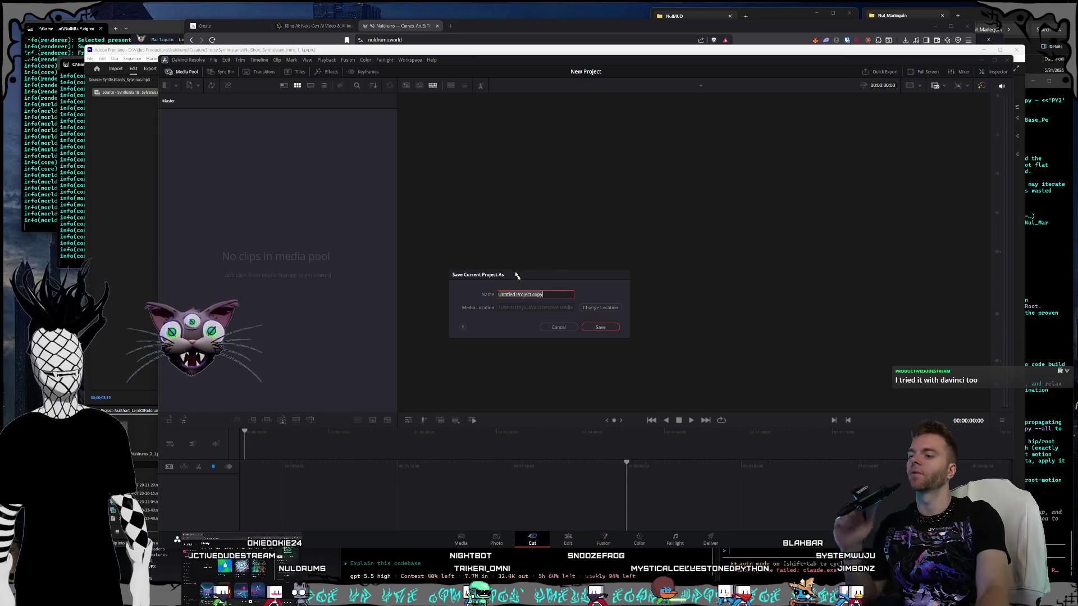
pyautogui.hotkey('alt', 'Tab')
pyautogui.hotkey('alt', 'Tab')
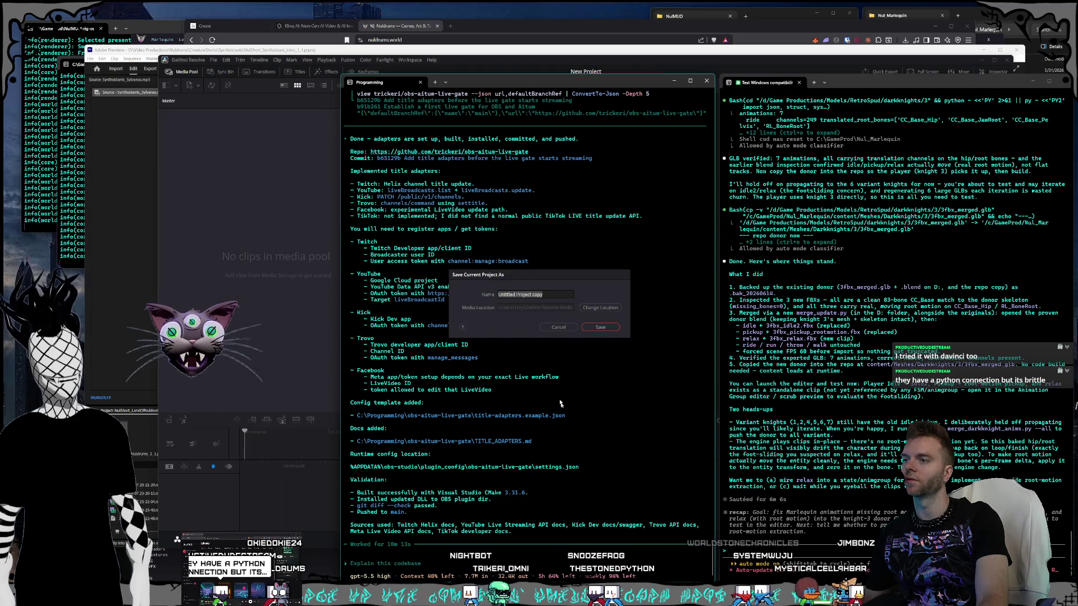
# Step: Cancel the Save Project As prompt and return focus to the Programming terminal
pyautogui.click(559, 329)
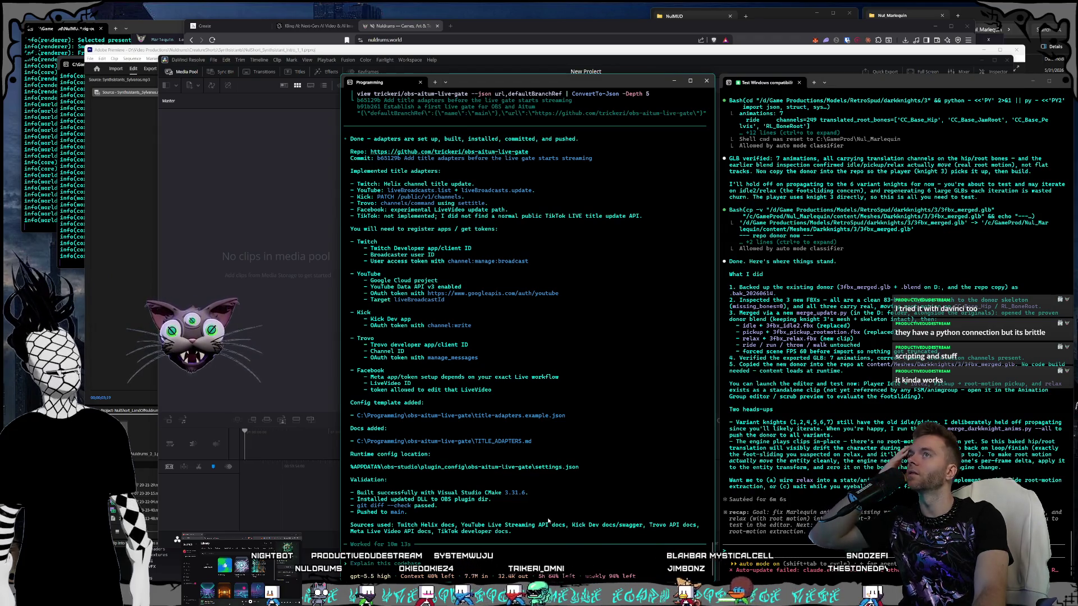
pyautogui.hotkey('alt', 'Tab')
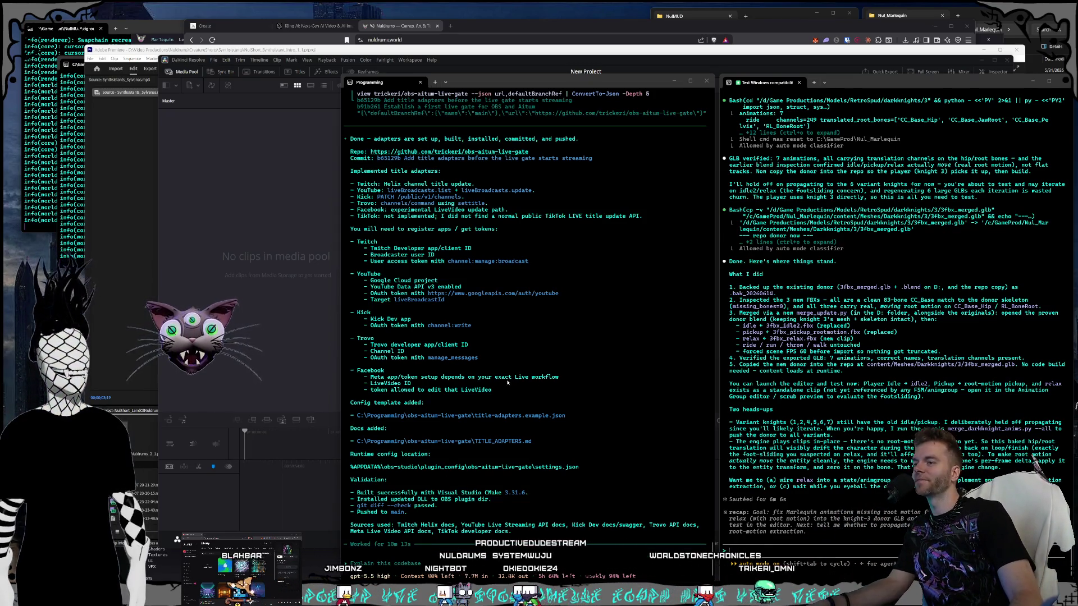
pyautogui.click(809, 409)
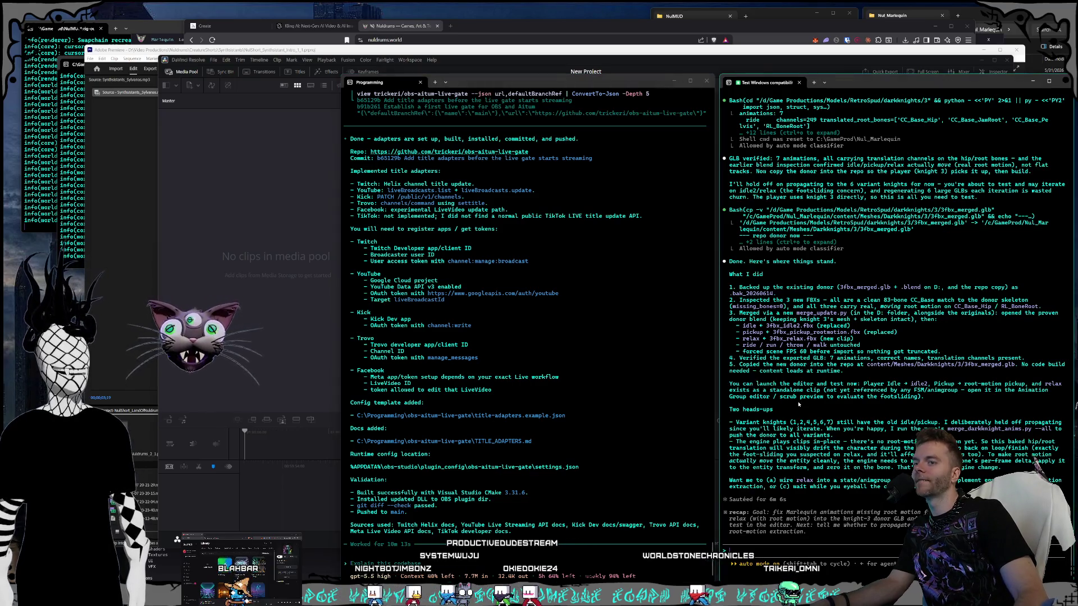
pyautogui.click(606, 393)
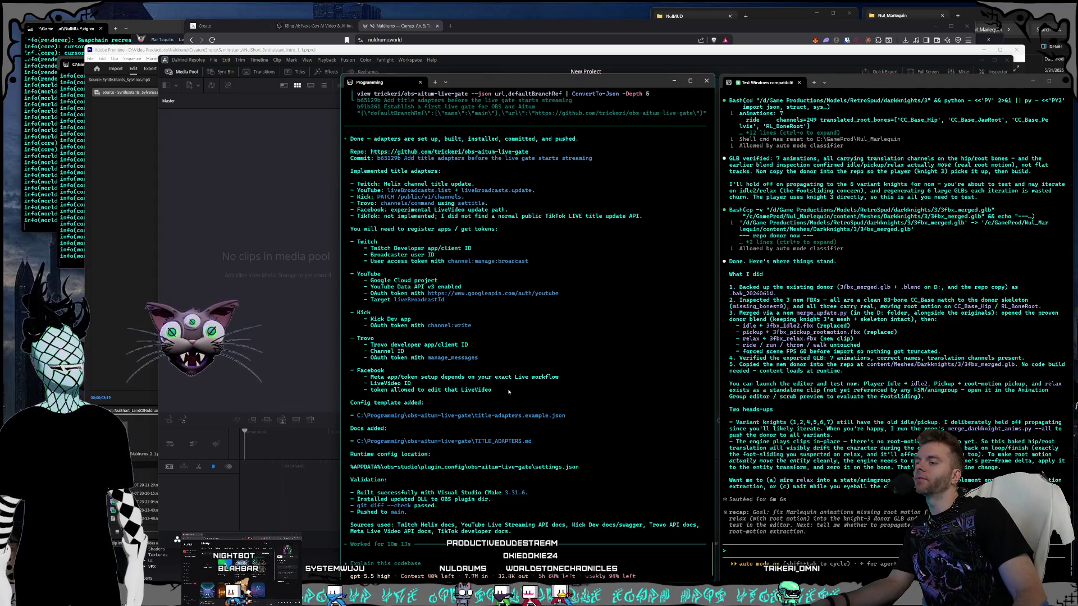
# Step: Copy the Facebook requirements, then the summary of apps and tokens from 'Done' onward
pyautogui.moveTo(508, 391); pyautogui.dragTo(378, 366)
pyautogui.hotkey('ctrl', 'c')
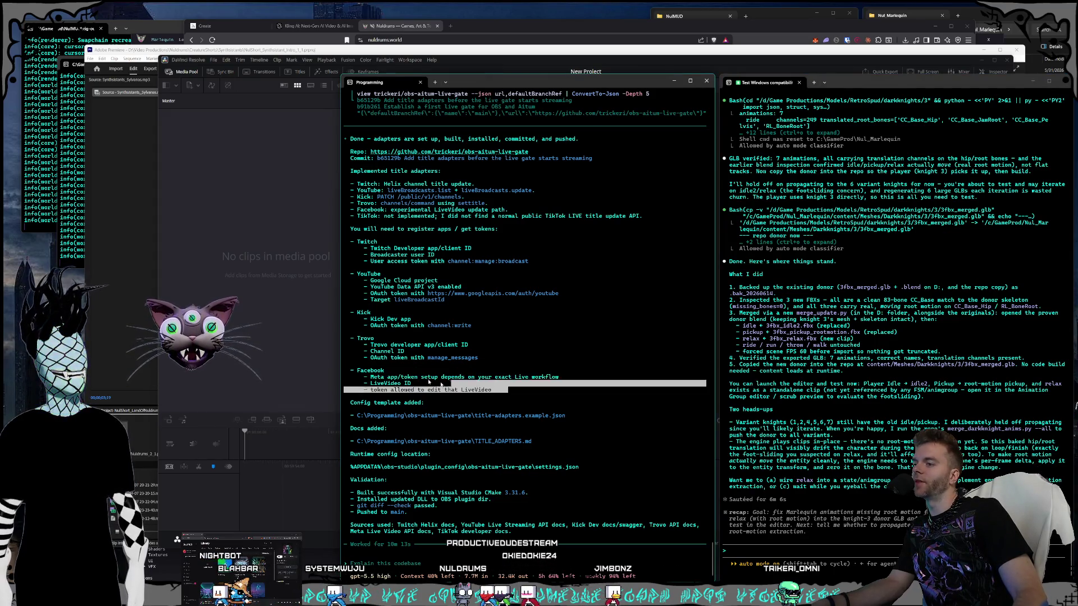
pyautogui.click(471, 373)
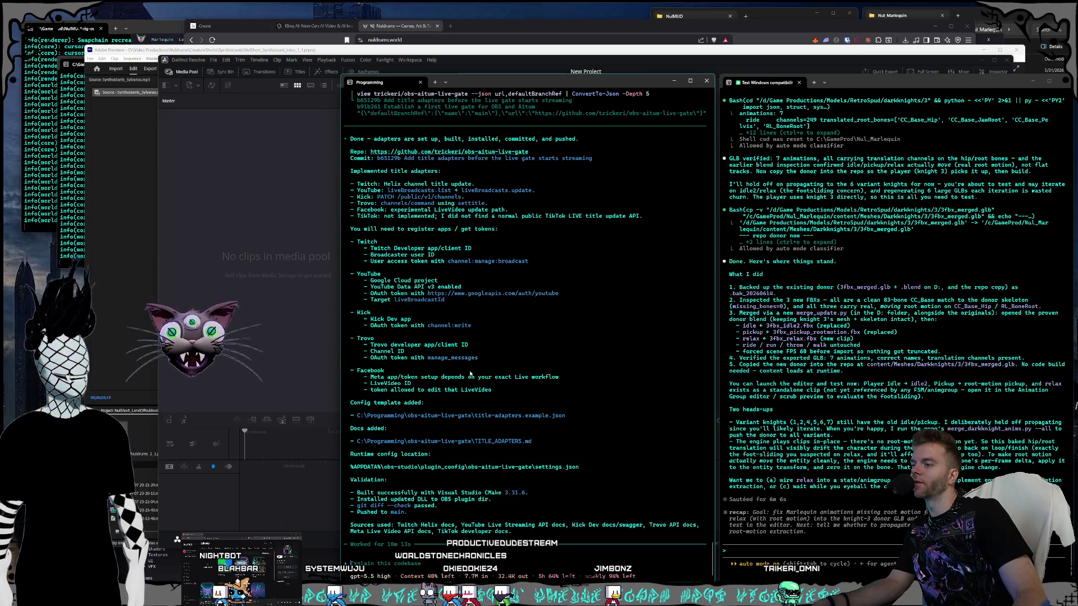
pyautogui.moveTo(528, 394)
pyautogui.mouseDown()
pyautogui.moveTo(387, 309)
pyautogui.moveTo(355, 222)
pyautogui.moveTo(345, 138)
pyautogui.moveTo(460, 345)
pyautogui.moveTo(508, 403)
pyautogui.moveTo(345, 138)
pyautogui.mouseUp()
pyautogui.hotkey('ctrl', 'c')
pyautogui.hotkey('ctrl', 'c')
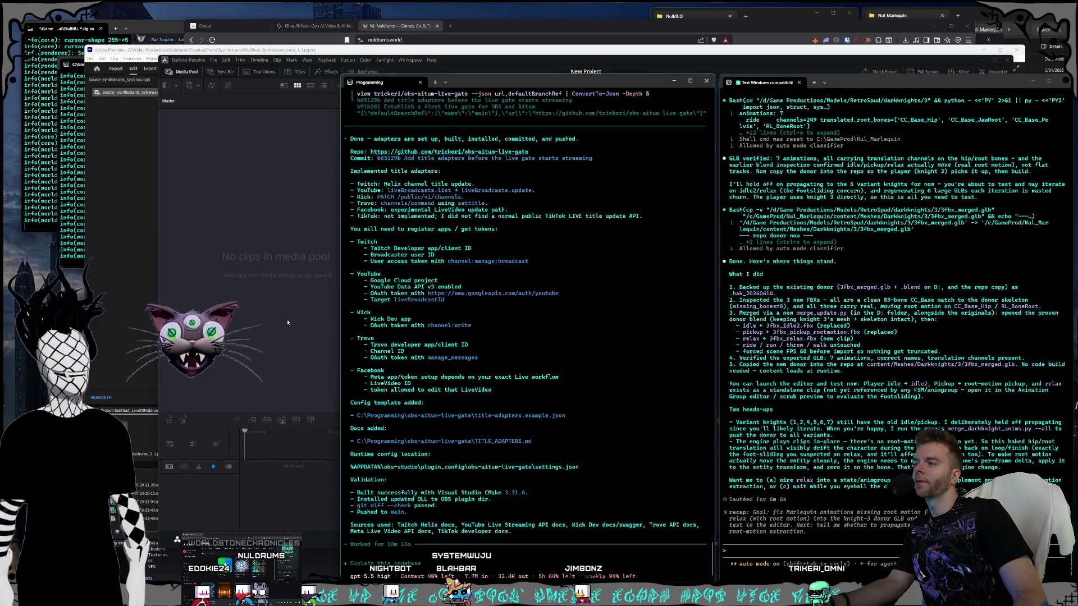
# Step: Switch virtual desktops and back, move the folder 3 window up-left, and bring the agent terminal forward
pyautogui.click(293, 326)
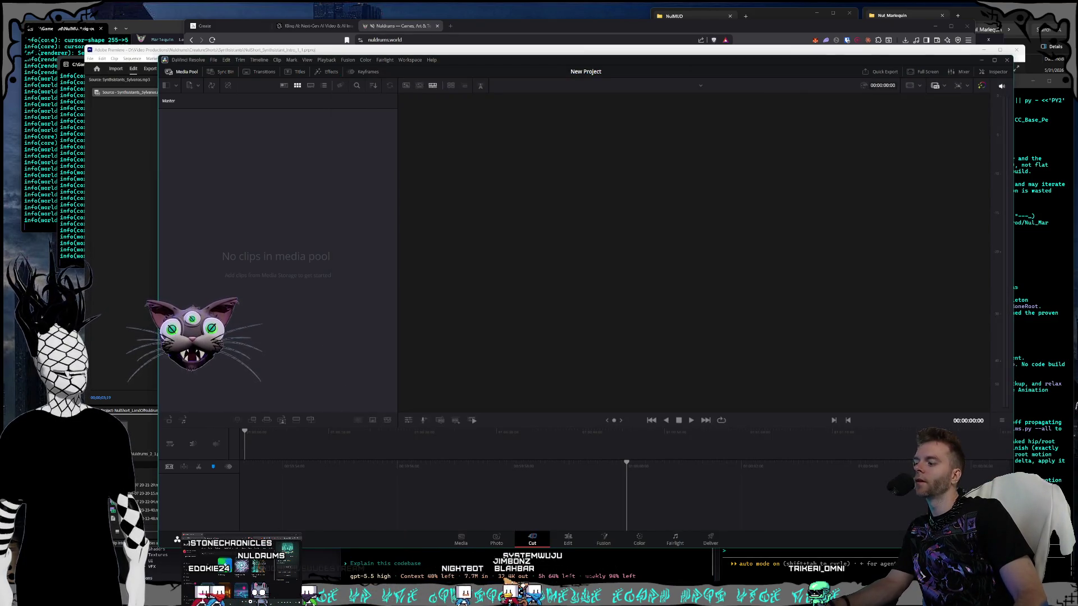
pyautogui.press('ctrl+super+Right')
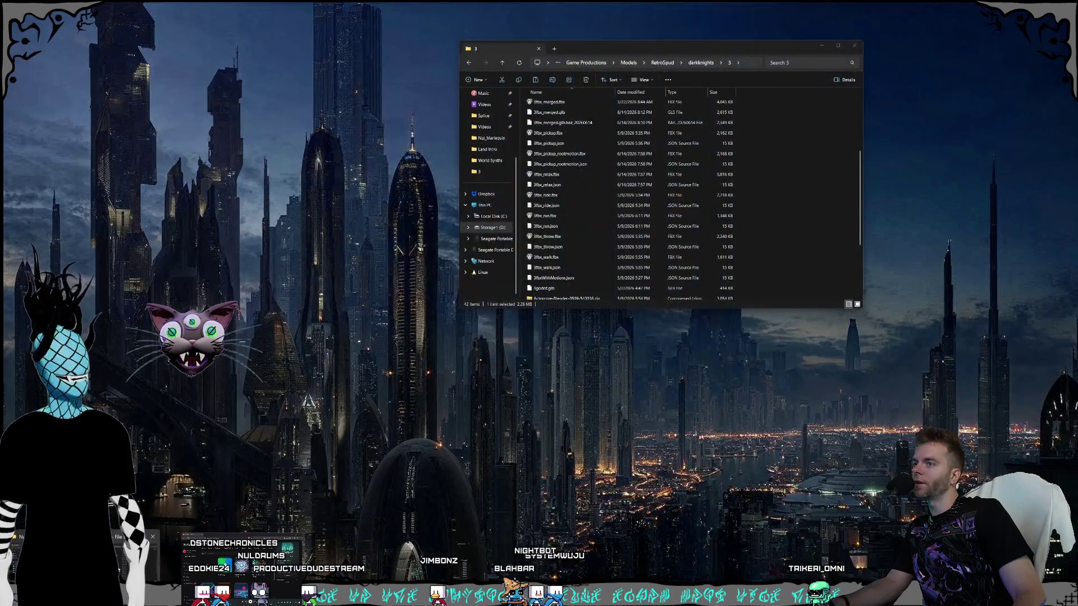
pyautogui.press('ctrl+super+Right')
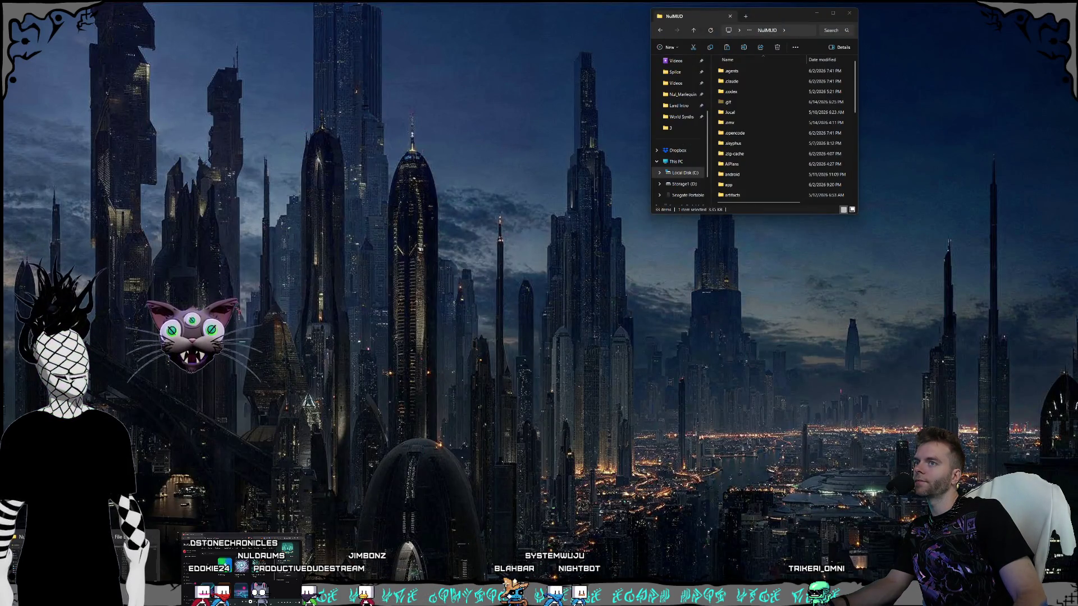
pyautogui.press('ctrl+super+Left')
pyautogui.press('ctrl+super+Left')
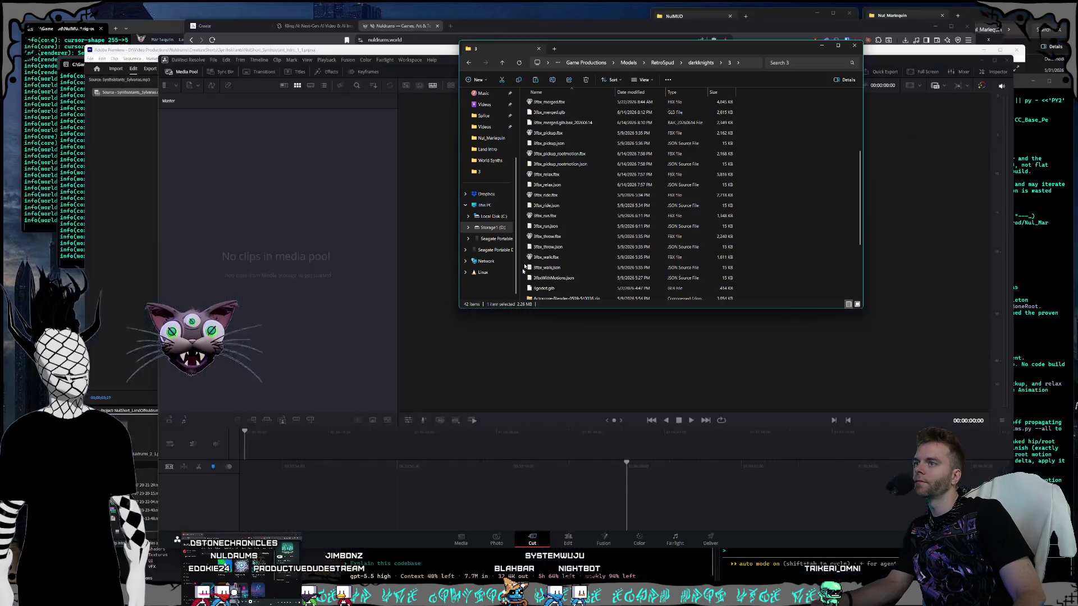
pyautogui.moveTo(571, 53); pyautogui.dragTo(462, 24)
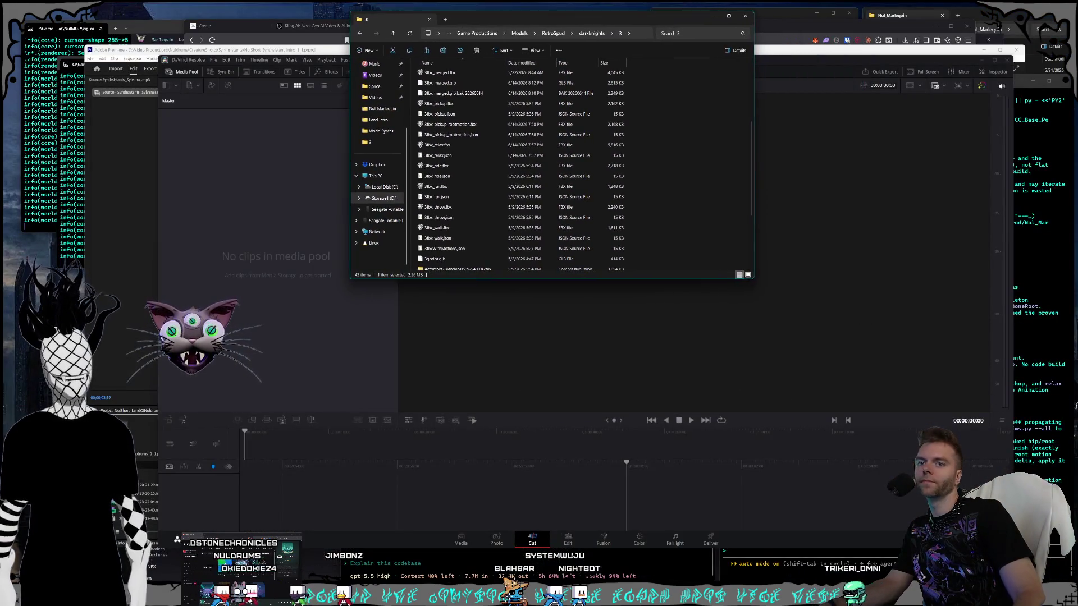
pyautogui.hotkey('alt', 'Tab')
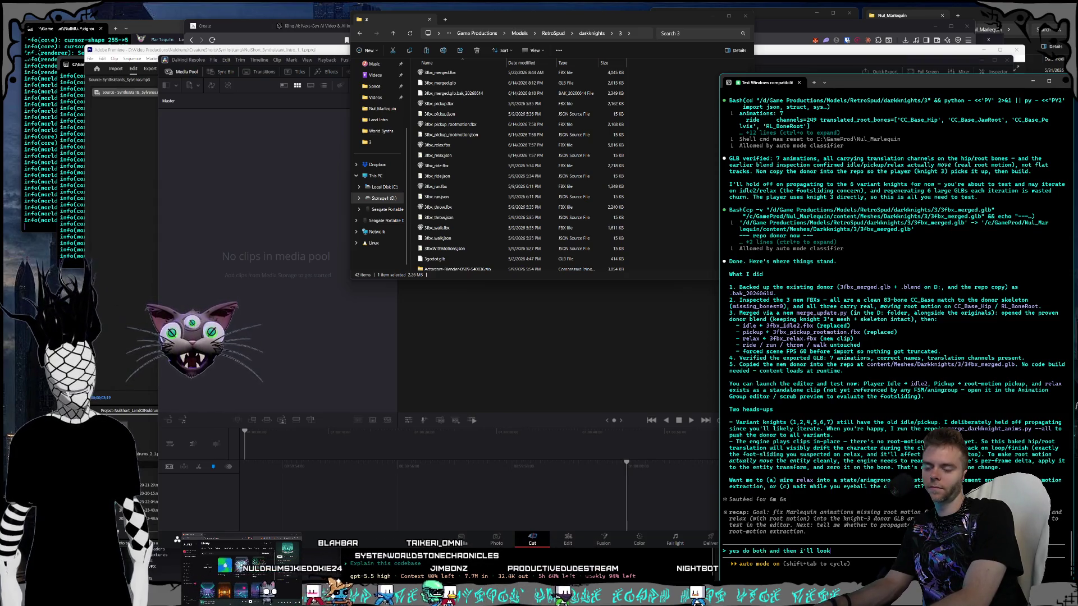
# Step: Send the 'do both fixes' reply to the coding agent and switch to the Programming terminal
pyautogui.press('Return')
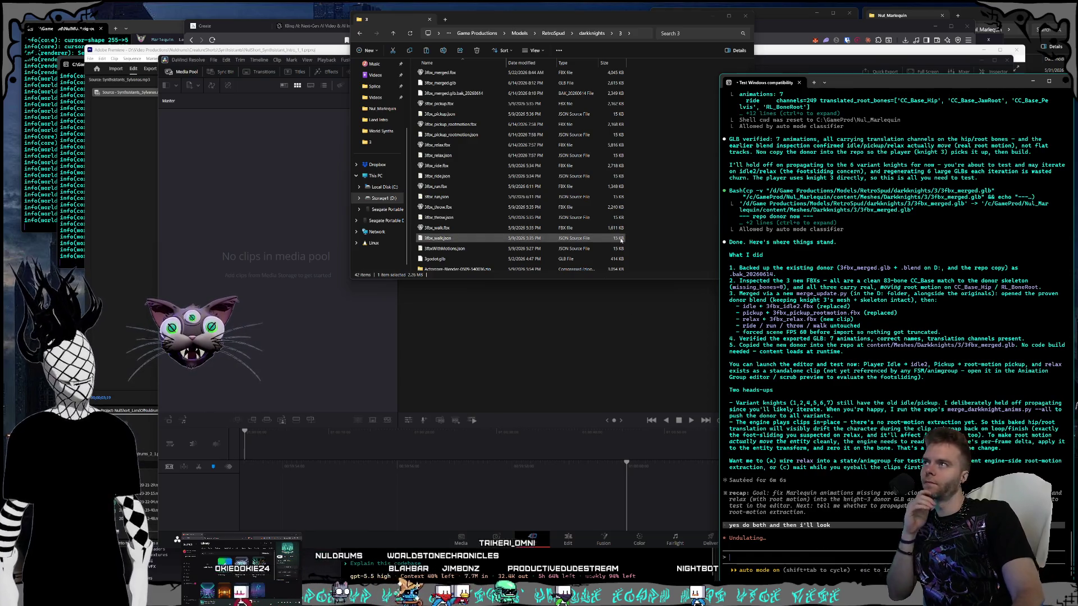
pyautogui.hotkey('alt', 'Tab')
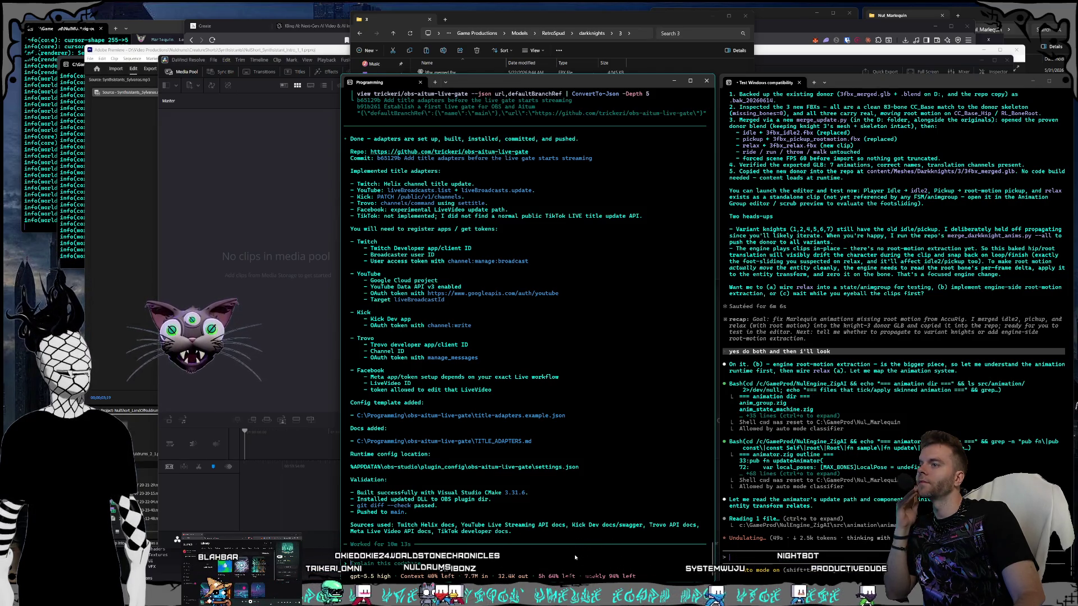
# Step: Reply that only YouTube, Kick, X and Twitch adapters are wanted, then close the folder 3 window
pyautogui.write('i i just wanted youtube, kick, X, and twitch')
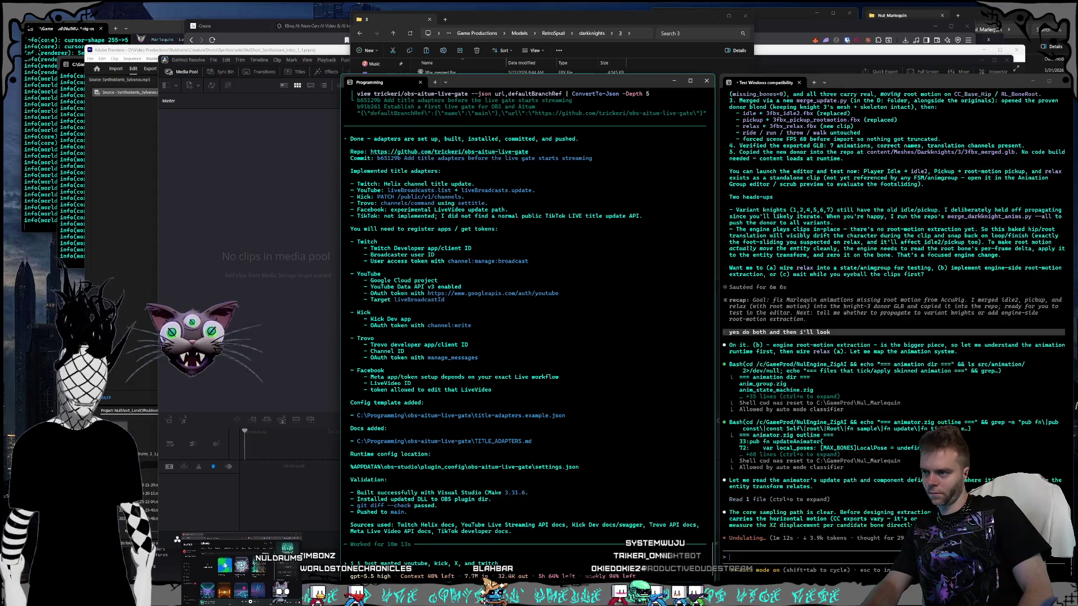
pyautogui.press('Return')
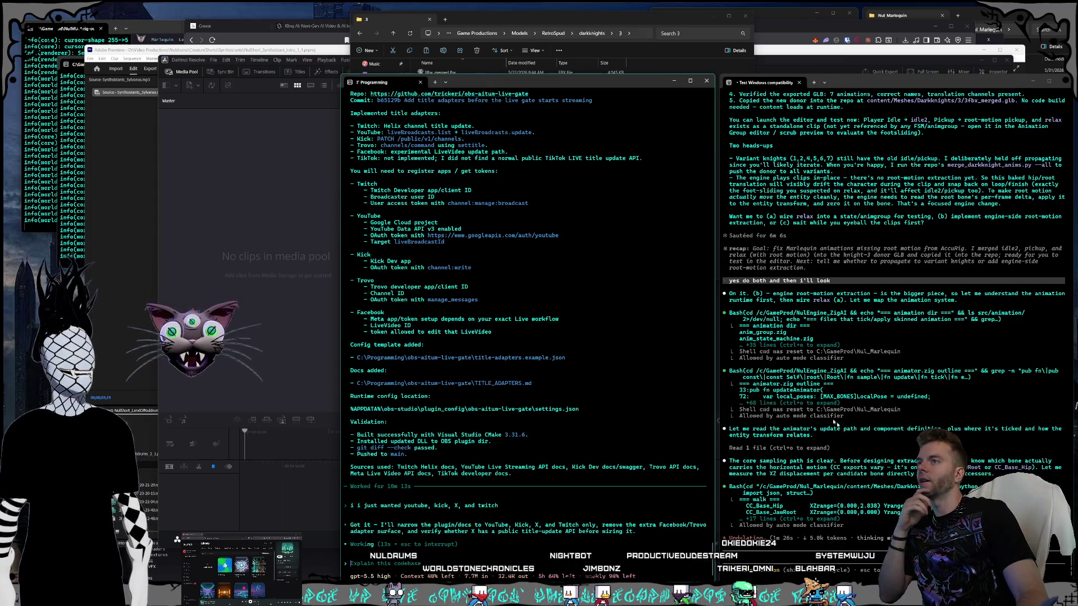
pyautogui.moveTo(531, 20); pyautogui.dragTo(540, 23)
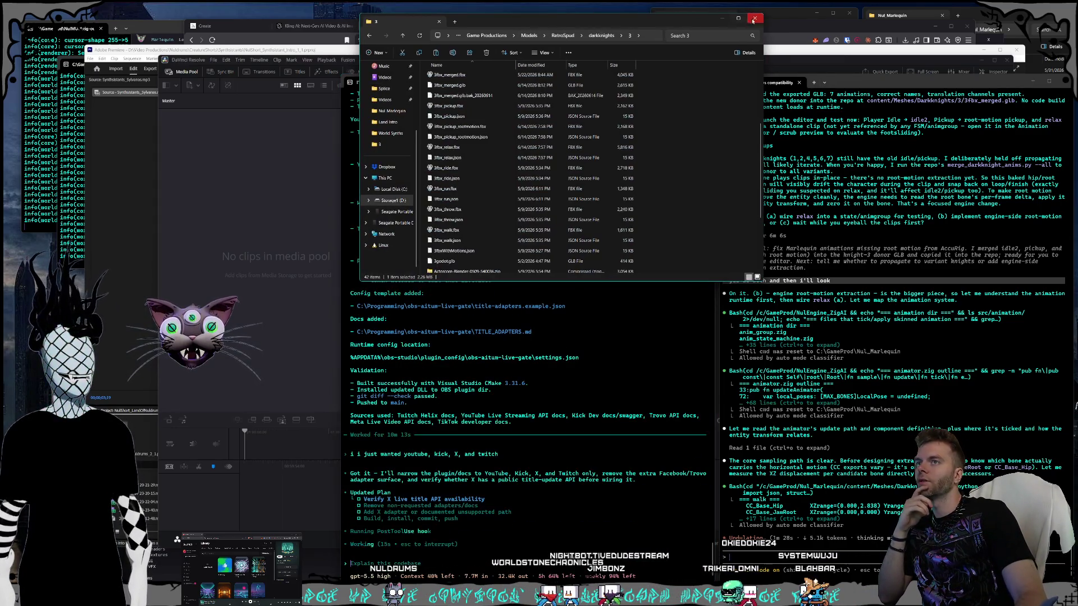
pyautogui.click(752, 22)
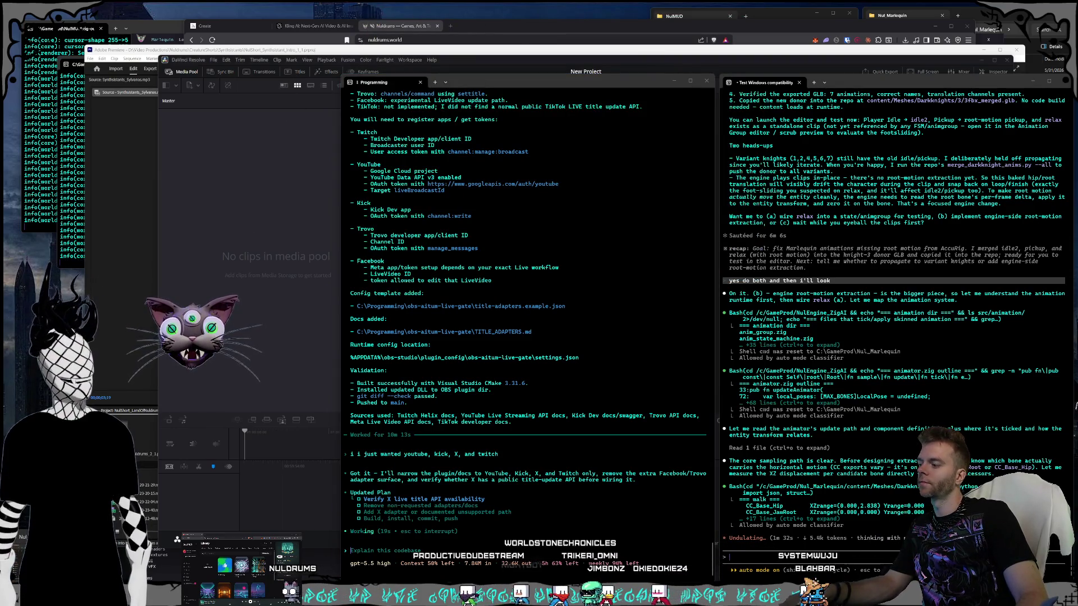
# Step: Browse to Storage1 (D:) > Videos > Streams > Clips and open the 2026_5_23 stream folder
pyautogui.press('super+e')
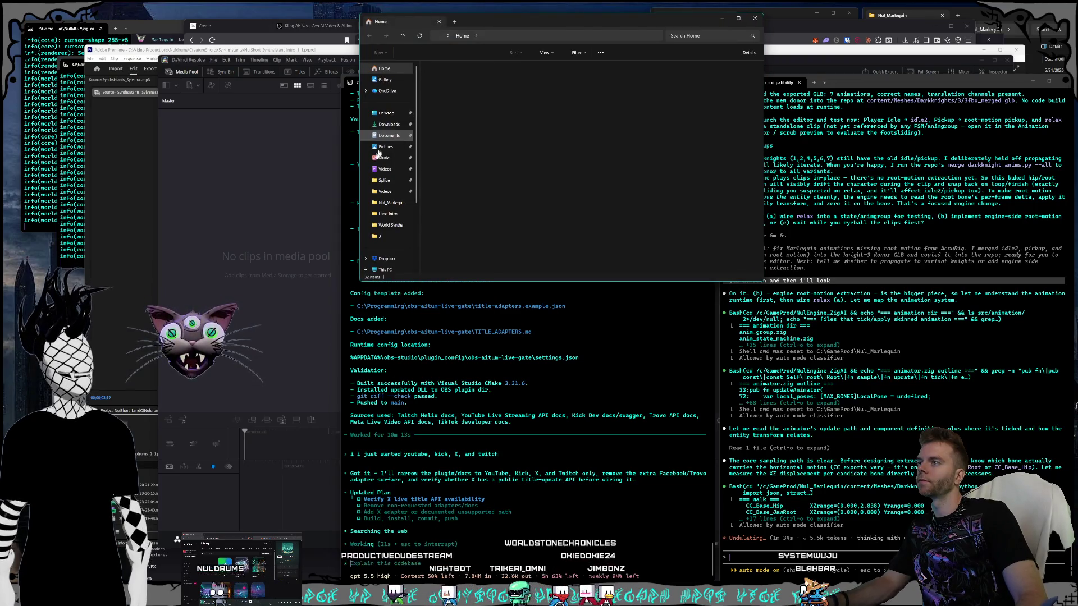
pyautogui.click(390, 199)
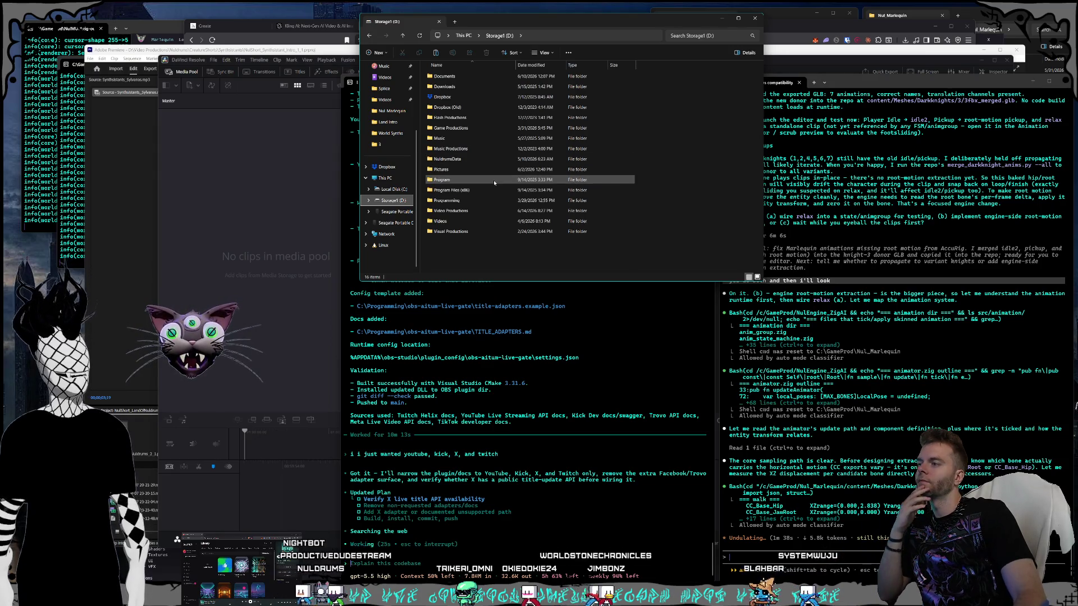
pyautogui.doubleClick(447, 221)
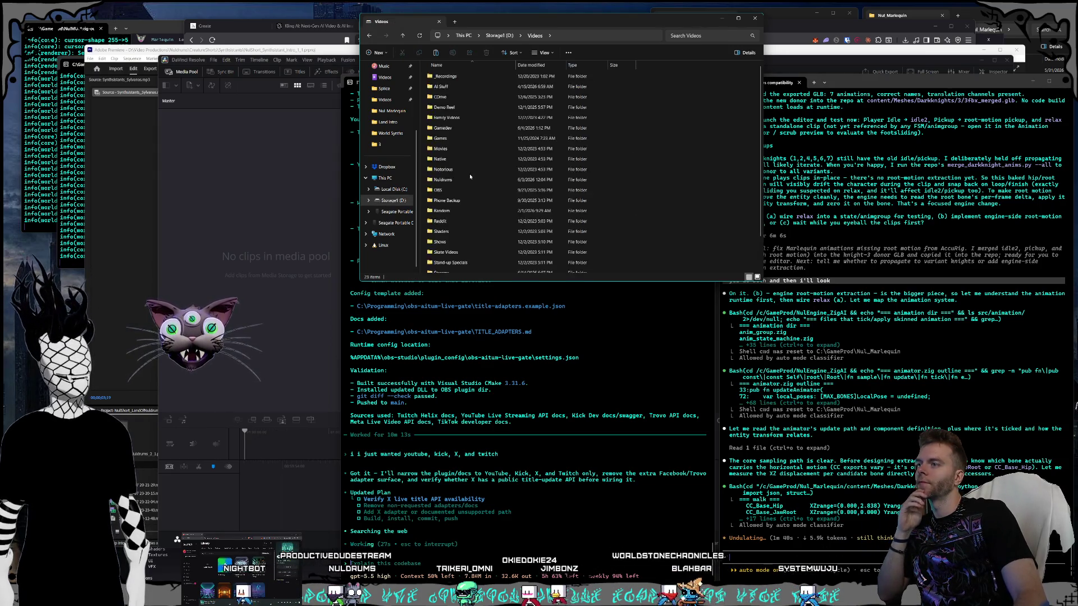
pyautogui.doubleClick(444, 237)
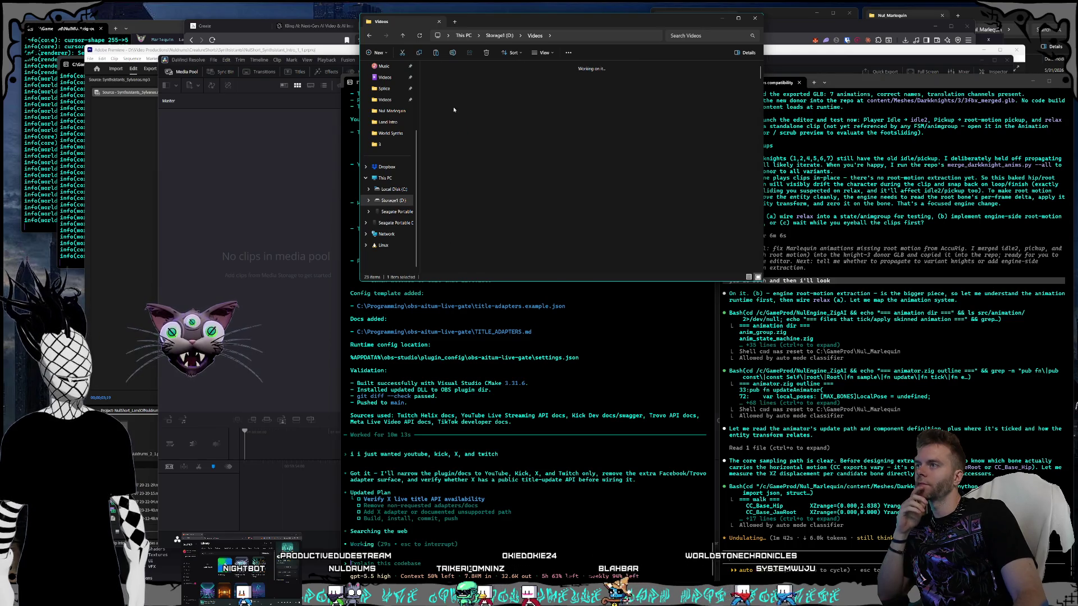
pyautogui.doubleClick(485, 85)
pyautogui.scroll(-3, 605, 216)
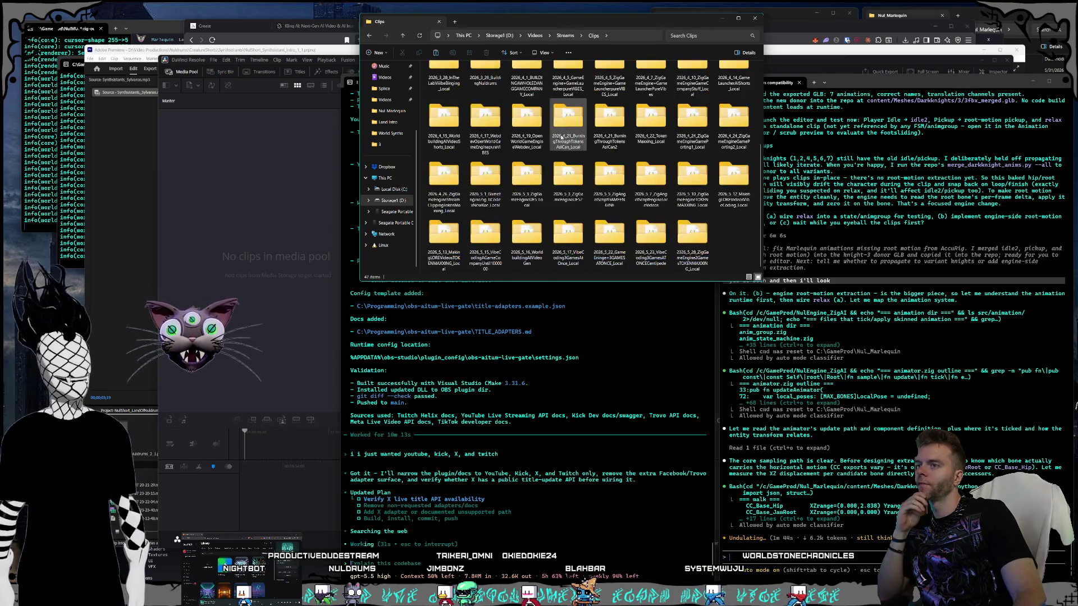
pyautogui.click(692, 179)
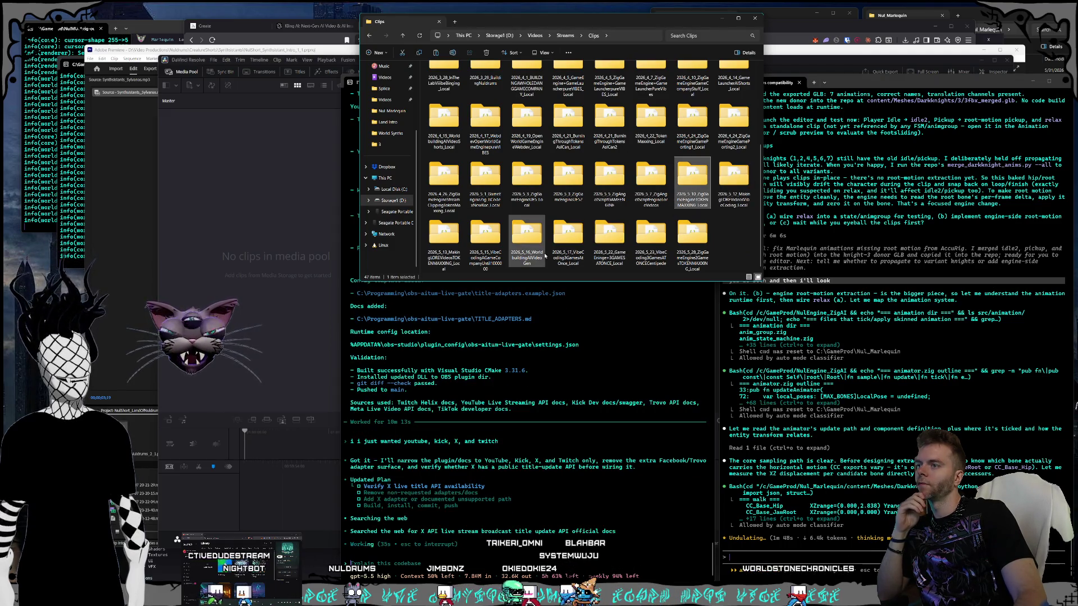
pyautogui.click(527, 236)
pyautogui.click(615, 241)
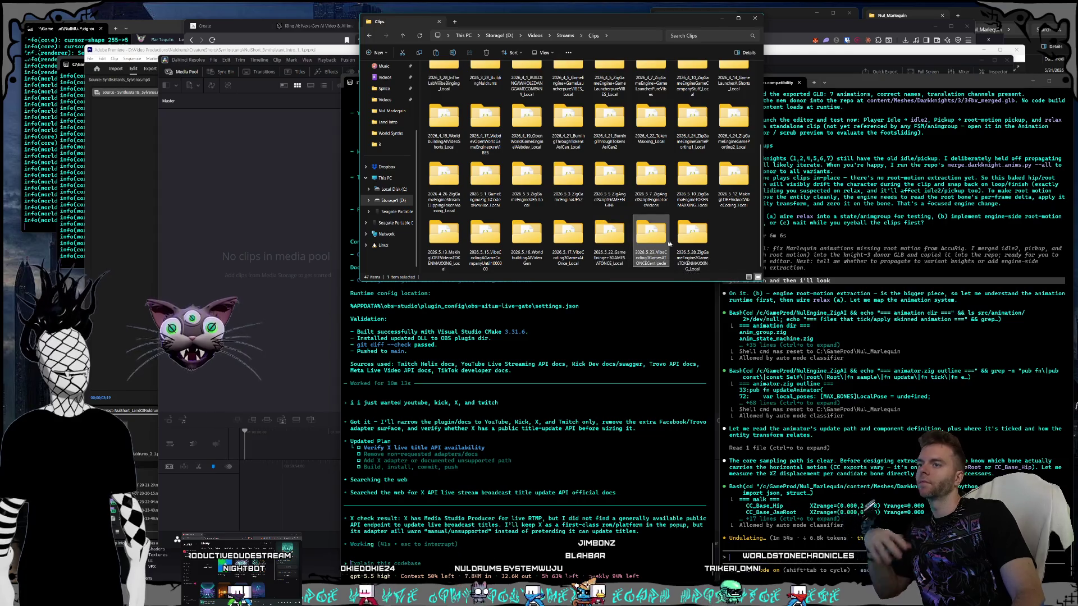
pyautogui.doubleClick(653, 258)
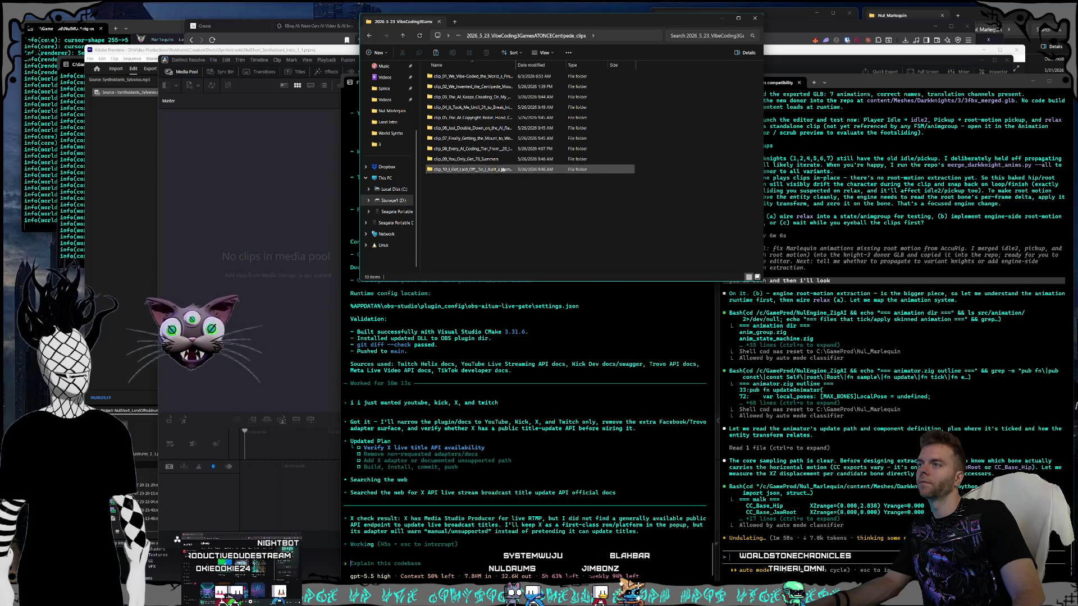
# Step: Open the clip_01 folder and select its 1.34 GB Centipede MP4 video
pyautogui.doubleClick(495, 75)
pyautogui.doubleClick(494, 76)
pyautogui.scroll(-2, 489, 108)
pyautogui.click(500, 114)
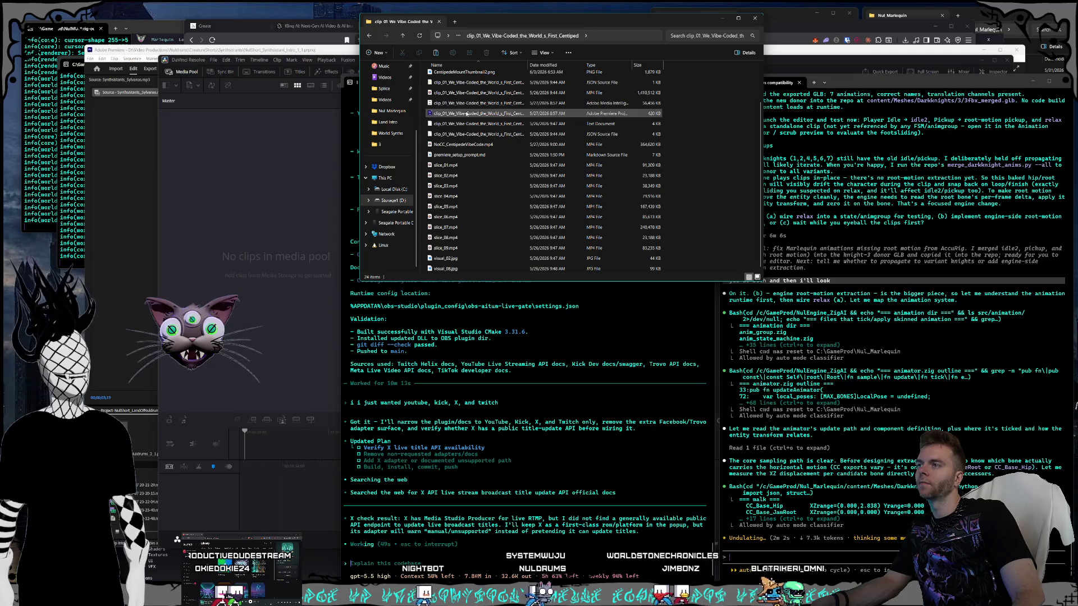
pyautogui.click(503, 144)
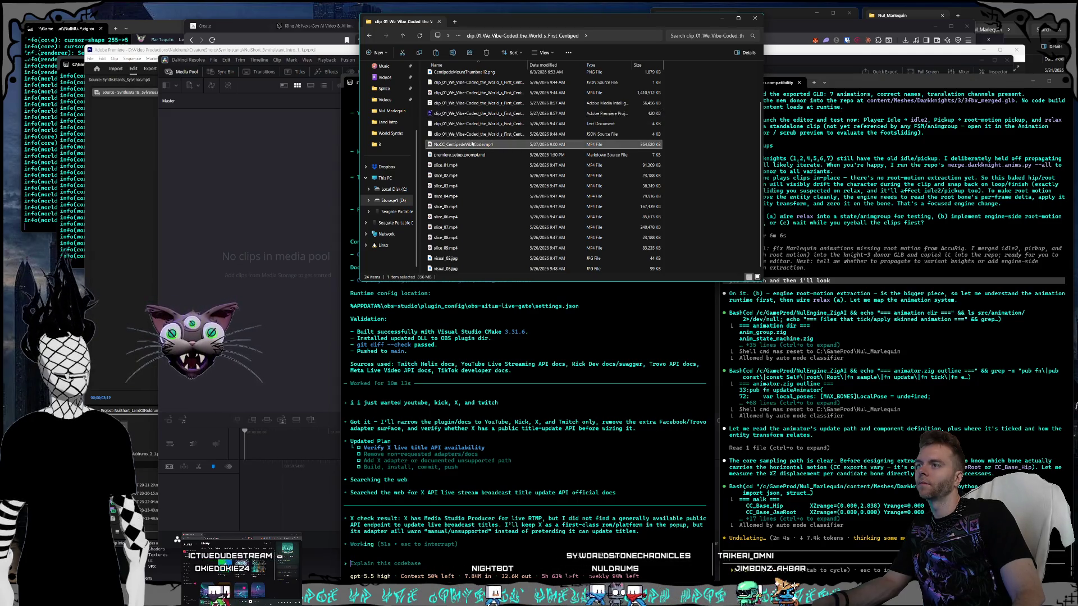
pyautogui.scroll(2, 505, 168)
pyautogui.click(477, 169)
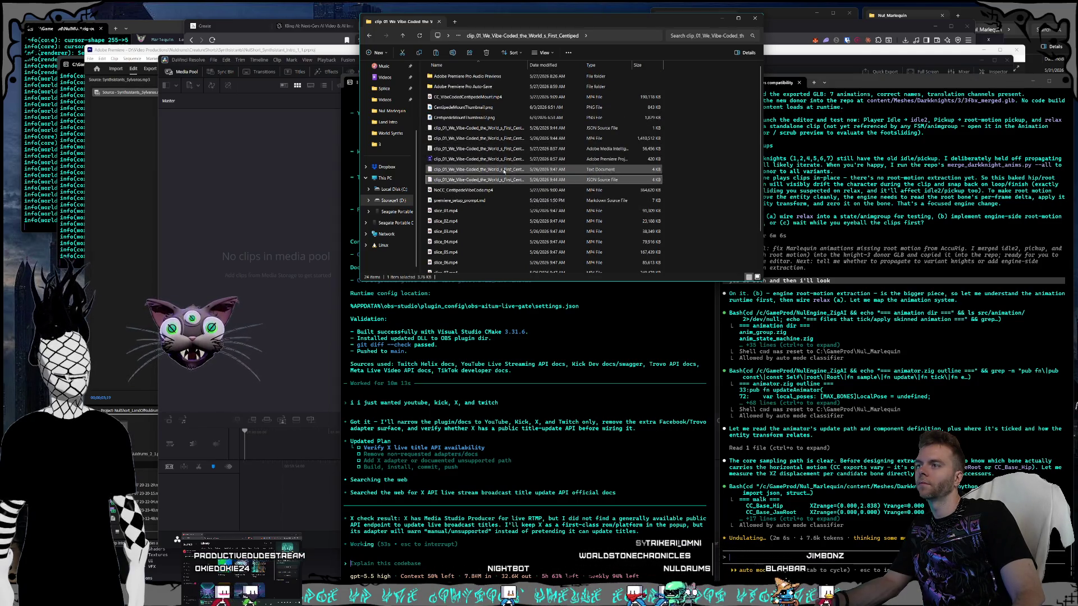
pyautogui.click(481, 140)
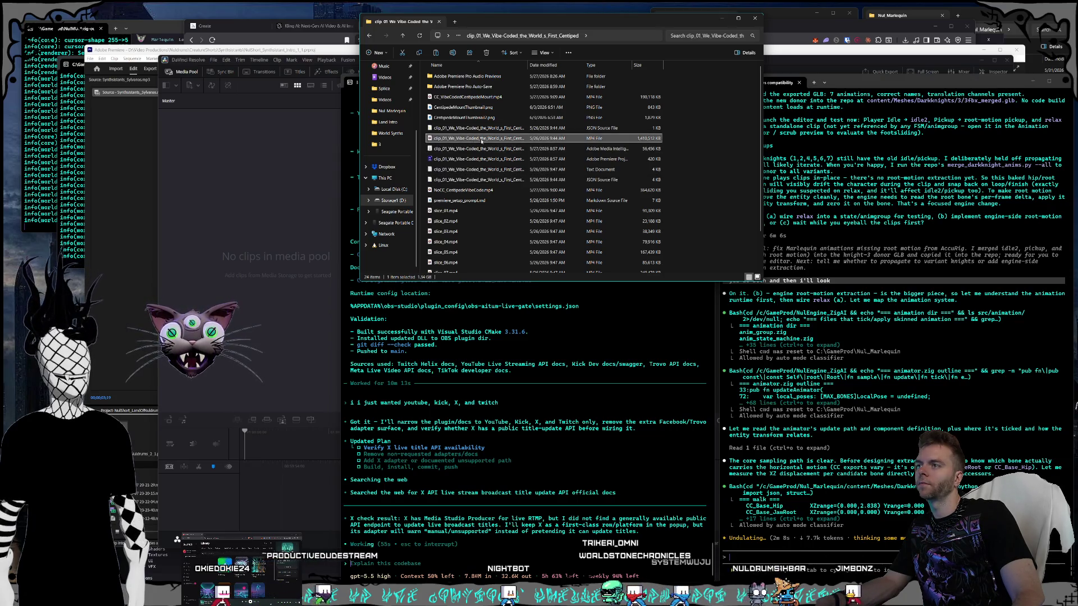
# Step: Drag the video into Resolve's Media Pool, answer the frame rate prompt, and bring Resolve forward
pyautogui.moveTo(481, 140)
pyautogui.mouseDown()
pyautogui.moveTo(264, 228)
pyautogui.moveTo(274, 247)
pyautogui.mouseUp()
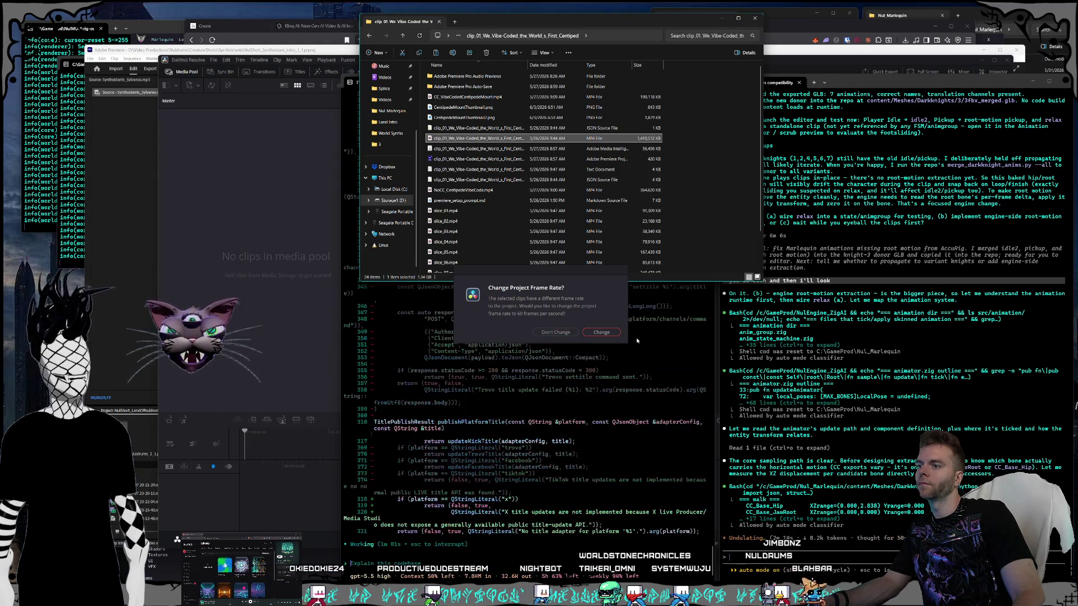
pyautogui.click(554, 334)
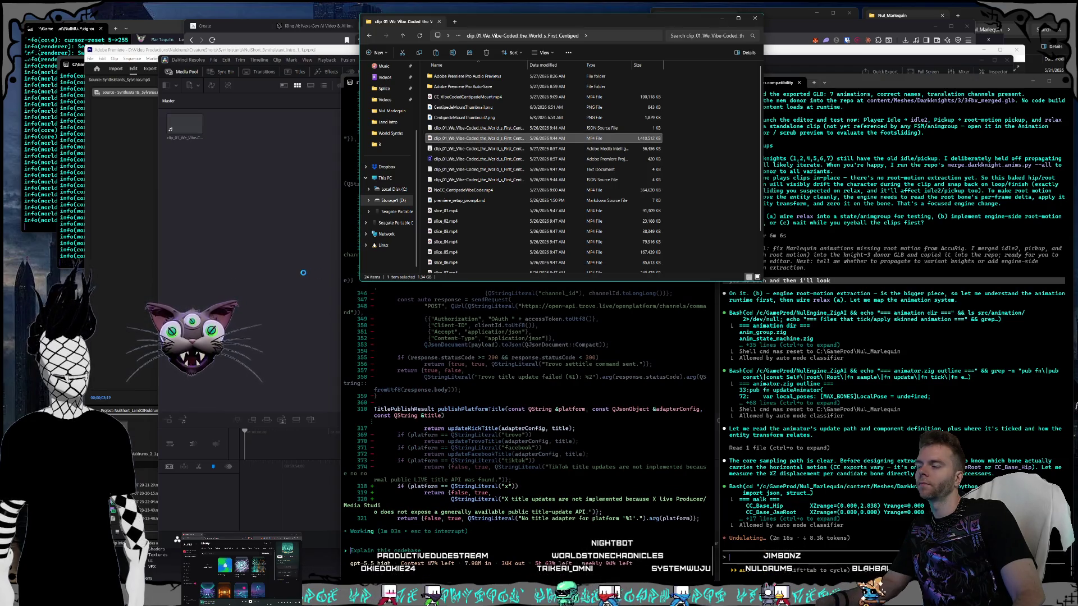
pyautogui.click(282, 252)
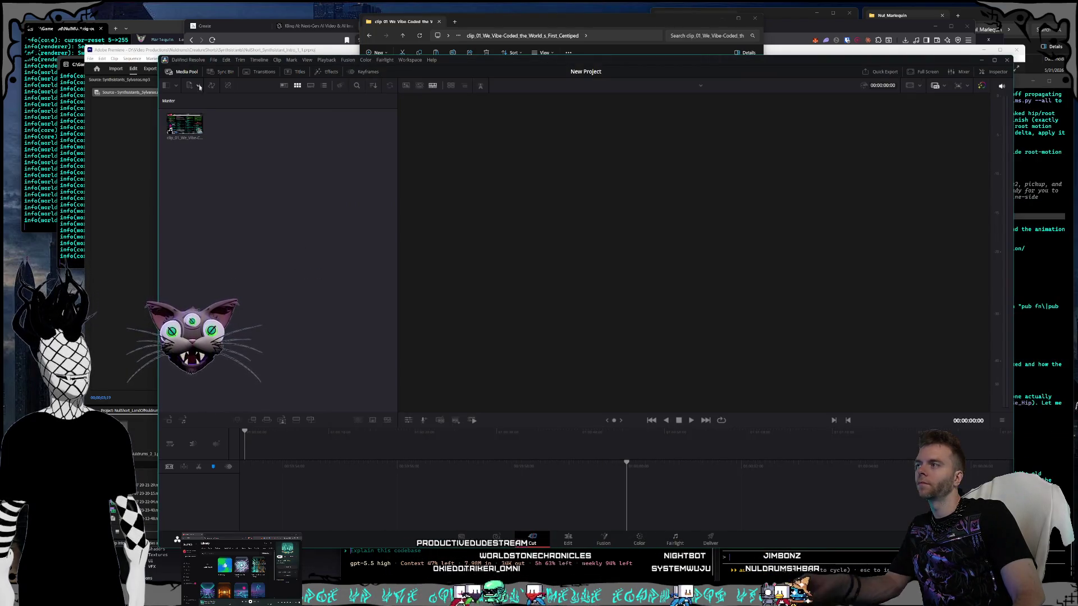
# Step: Start File > New Timeline but cancel it, then move the Grok window over Resolve
pyautogui.click(213, 60)
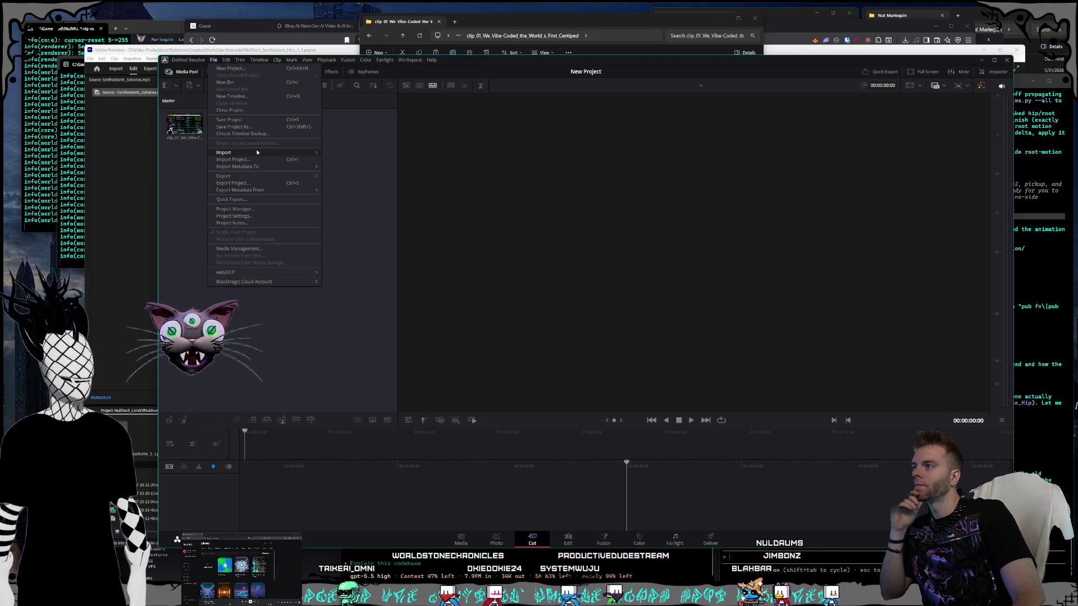
pyautogui.click(346, 220)
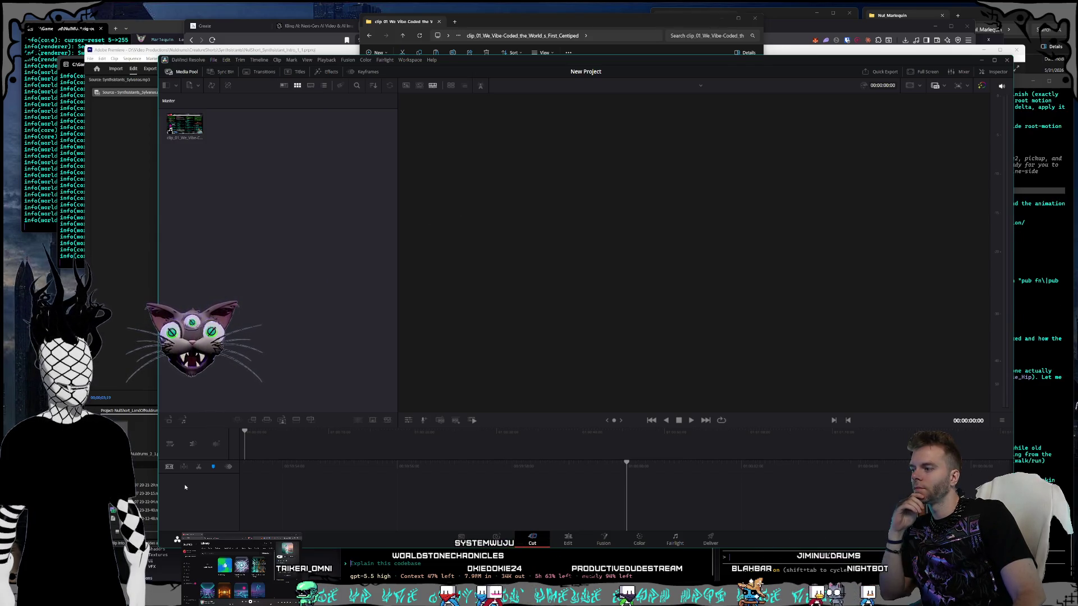
pyautogui.click(213, 59)
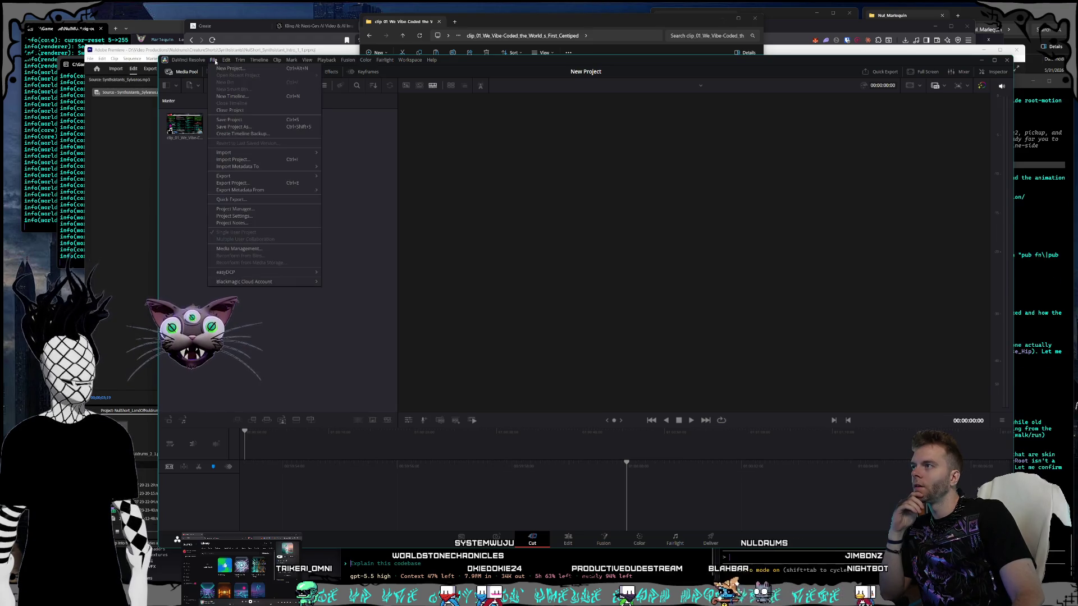
pyautogui.click(246, 99)
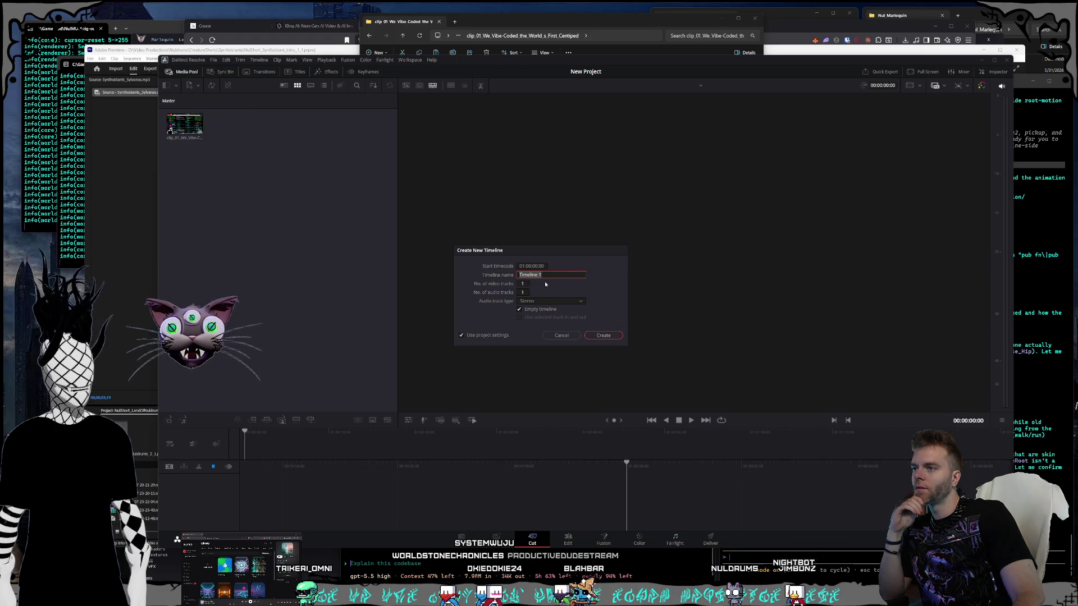
pyautogui.click(559, 335)
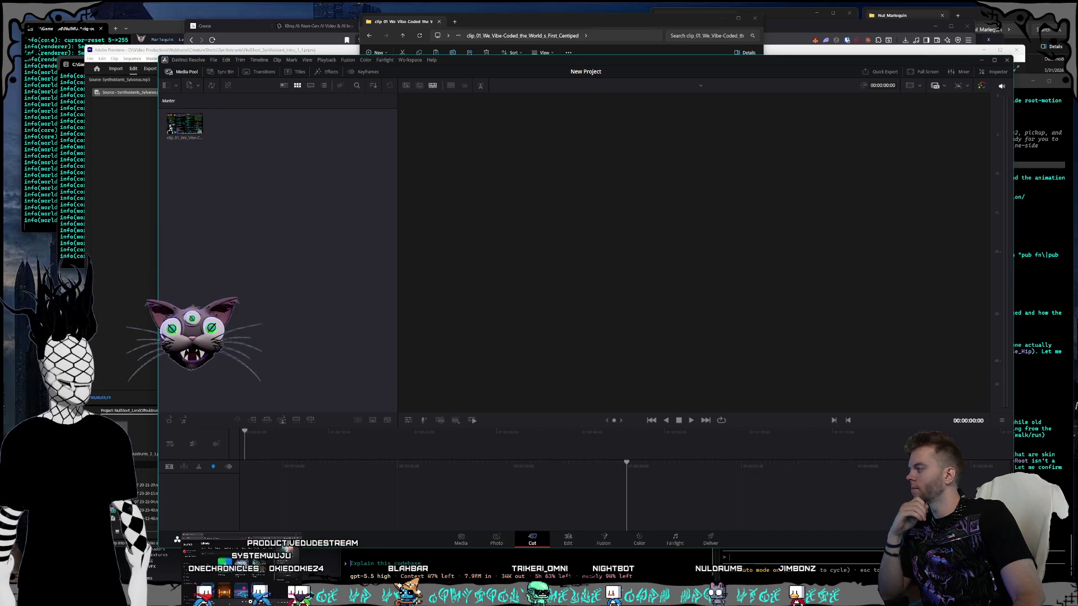
pyautogui.hotkey('alt', 'Tab')
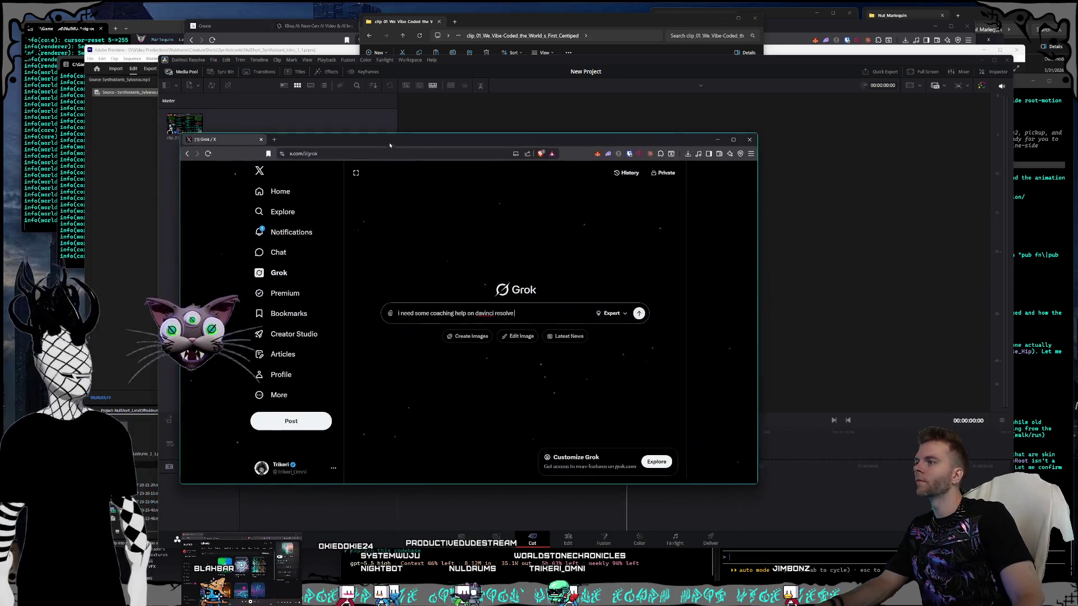
pyautogui.moveTo(422, 153); pyautogui.dragTo(290, 205)
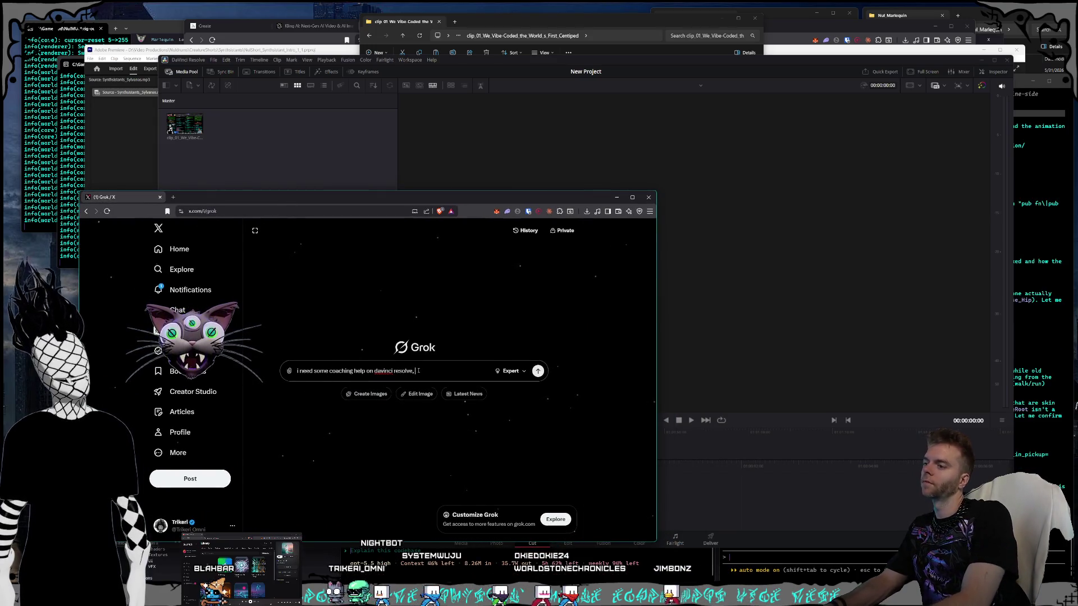
# Step: Ask Grok how to create a new sequence in Resolve with portrait 1920x1080 resolution
pyautogui.write('what is the e')
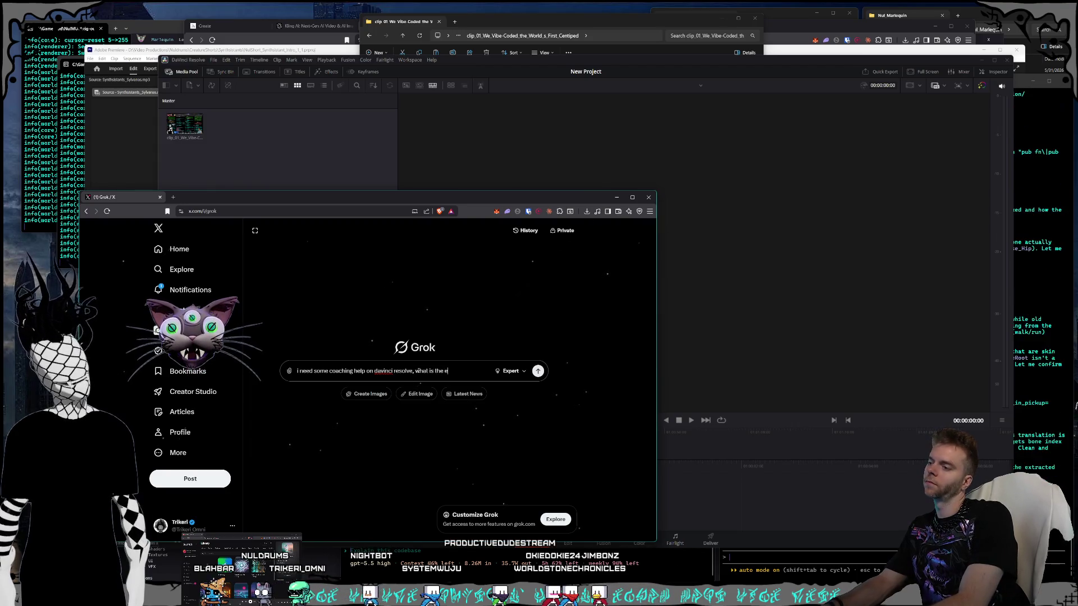
pyautogui.write(' mak')
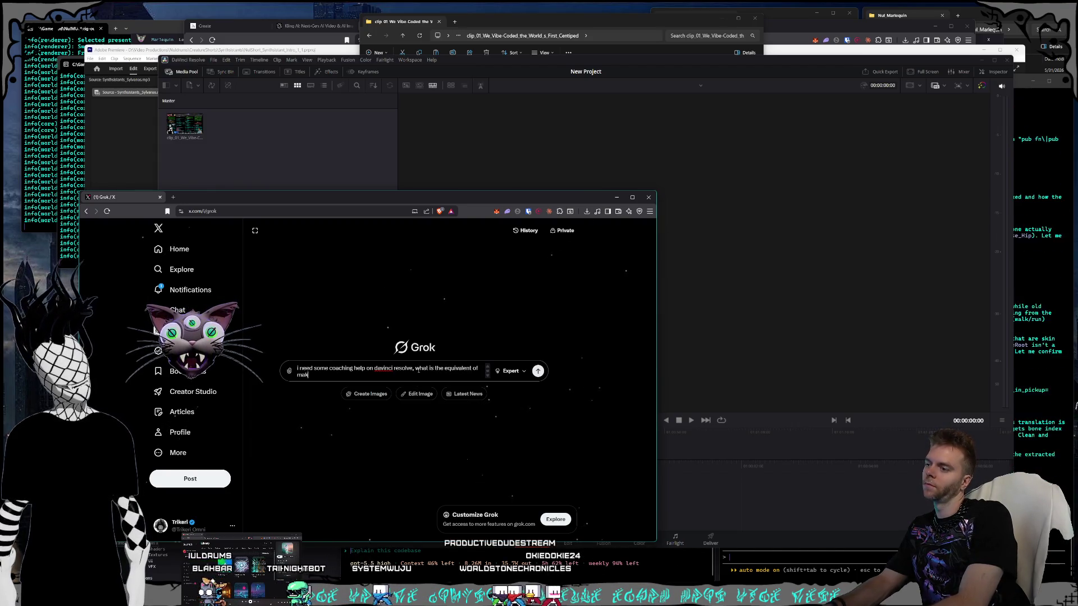
pyautogui.write('ing aequ')
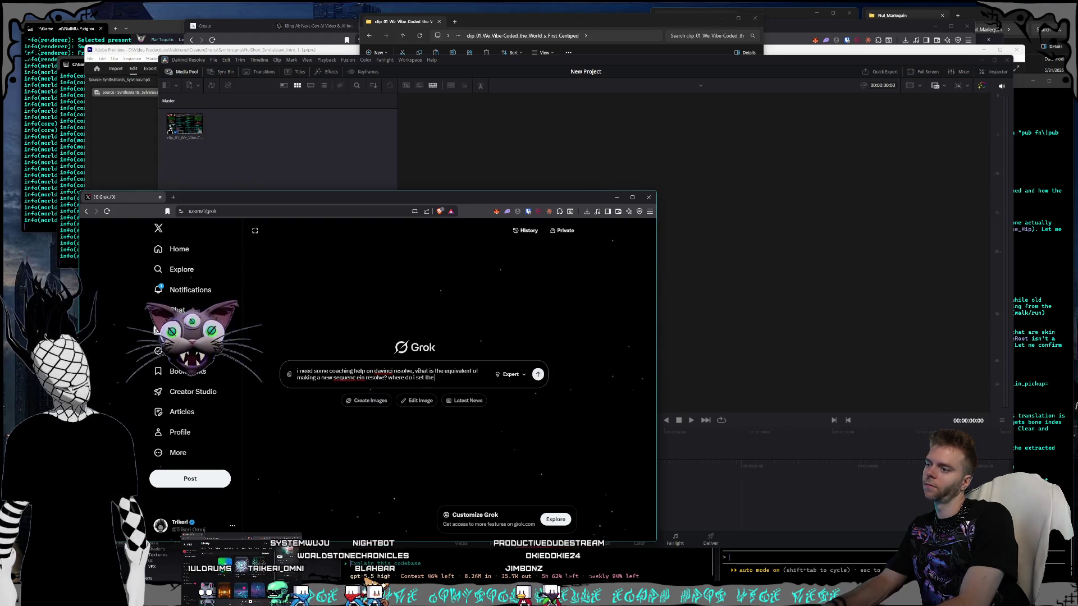
pyautogui.write('esolution size of i')
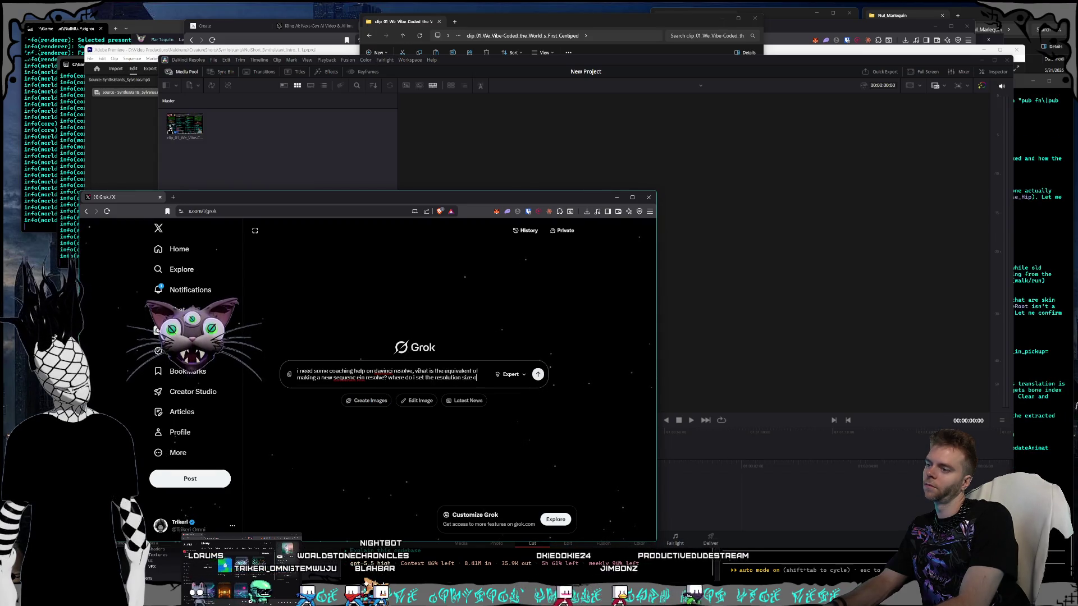
pyautogui.write('t? trying to')
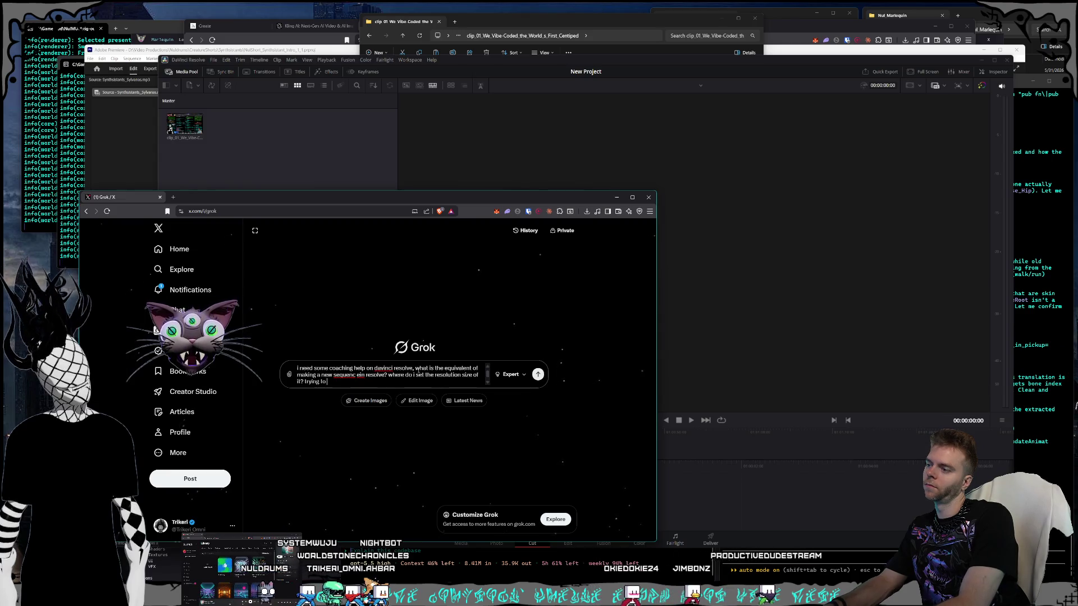
pyautogui.write(' make portrait 1920x')
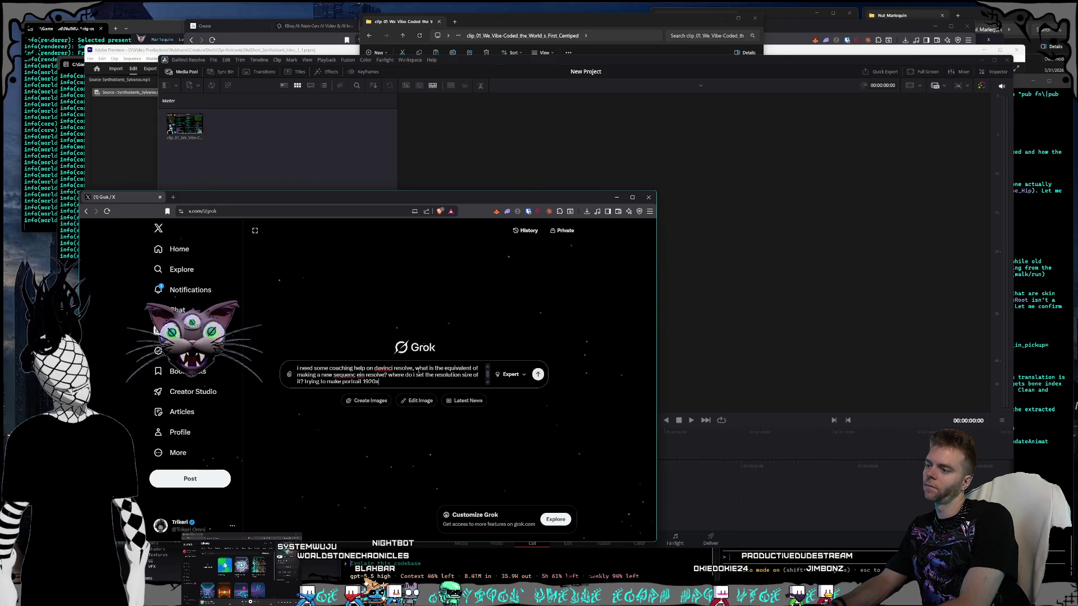
pyautogui.write('1080')
pyautogui.press('Return')
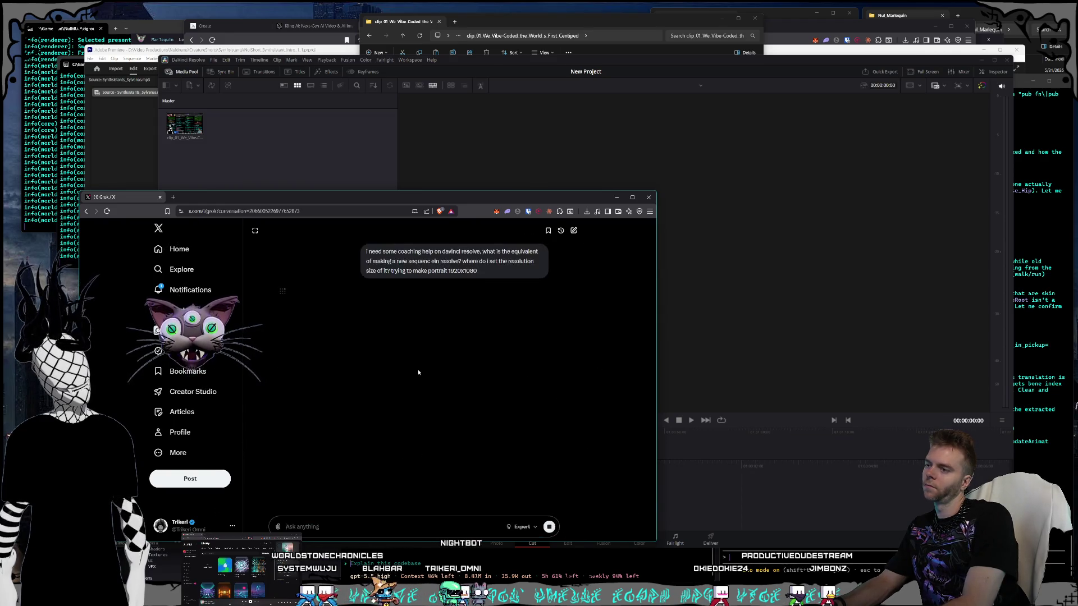
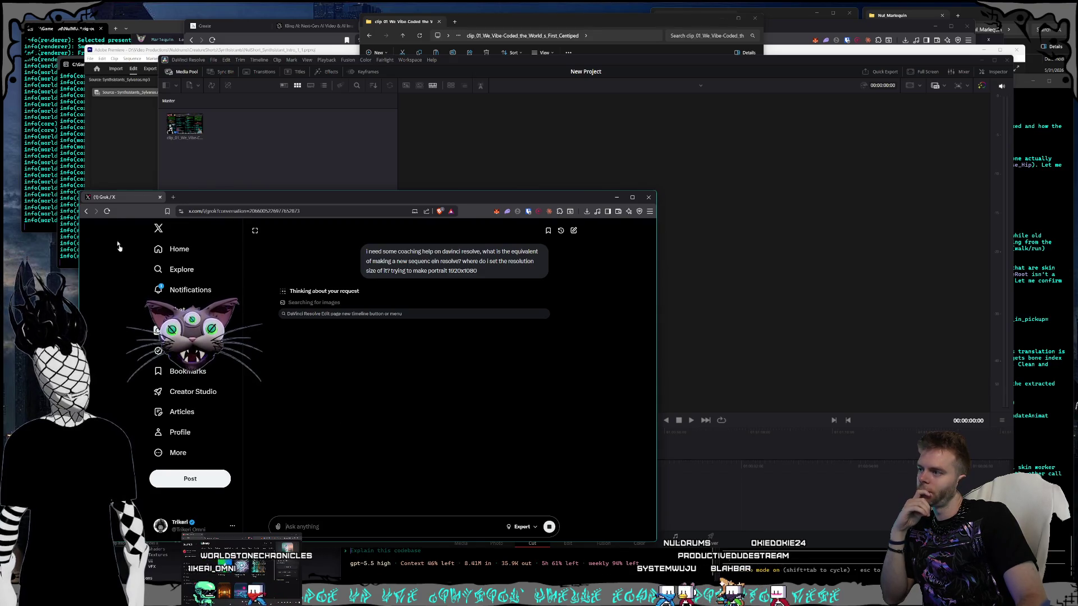
# Step: Move Grok aside, scroll to its 'Where to Set the Resolution' section, and select the media-pool clip
pyautogui.moveTo(195, 197)
pyautogui.mouseDown()
pyautogui.moveTo(189, 162)
pyautogui.moveTo(164, 156)
pyautogui.mouseUp()
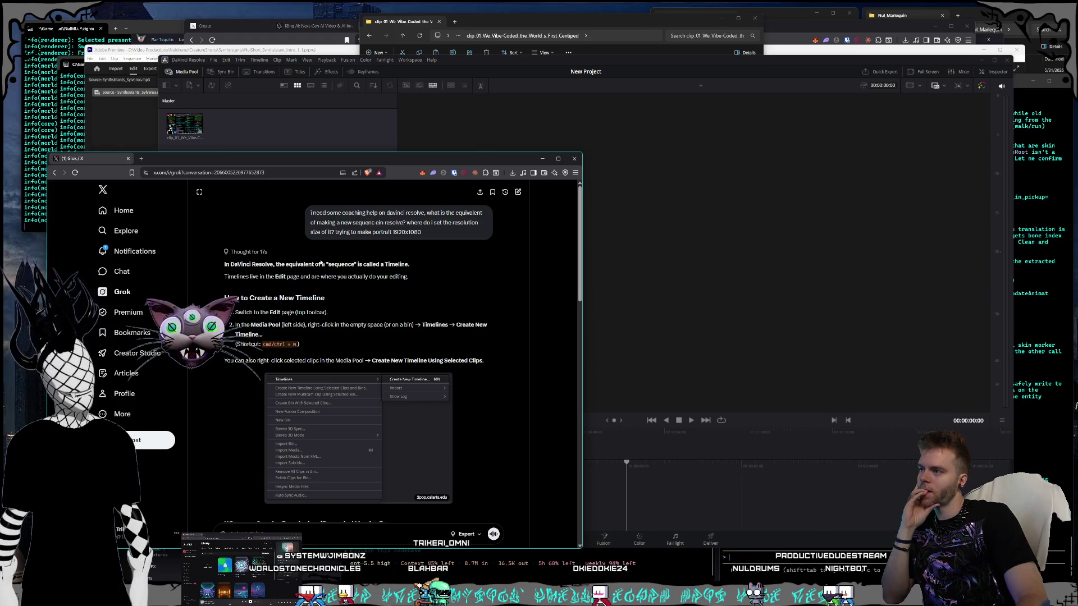
pyautogui.scroll(-1, 321, 263)
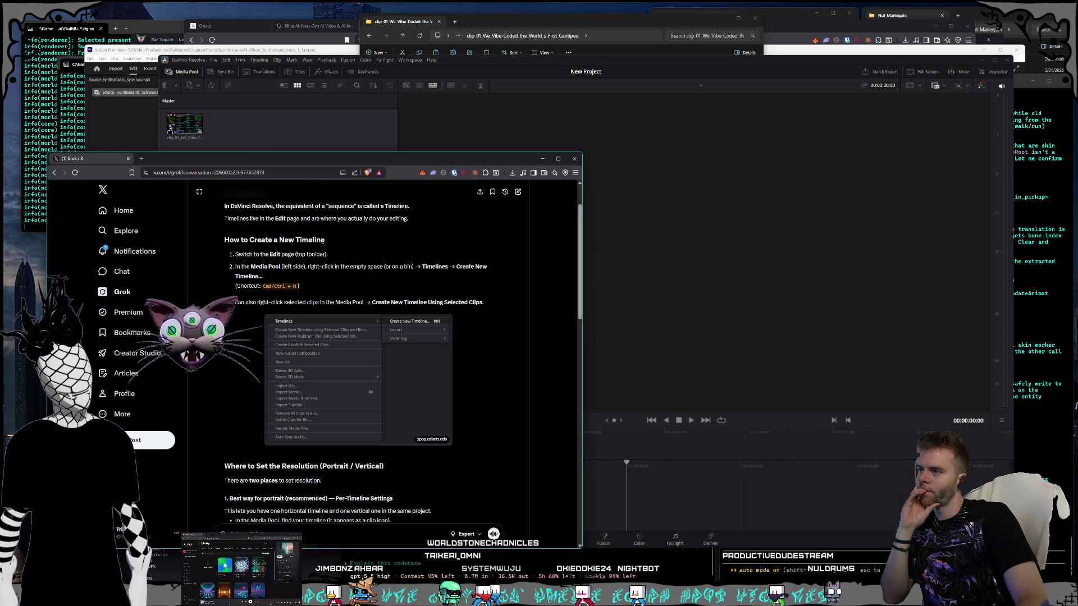
pyautogui.scroll(-1, 323, 242)
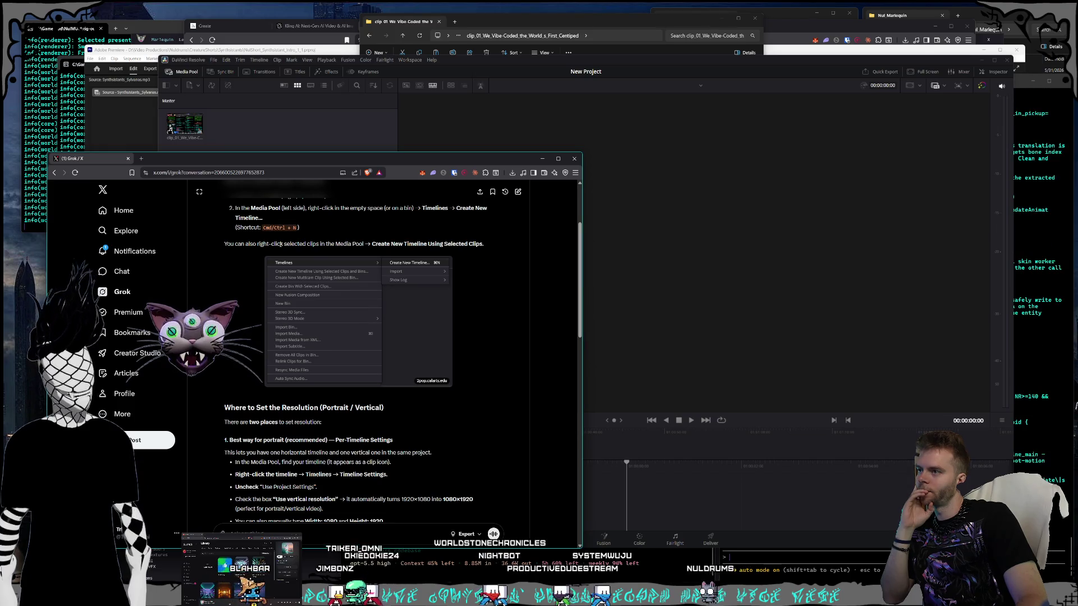
pyautogui.scroll(-2, 279, 244)
pyautogui.scroll(-1, 280, 247)
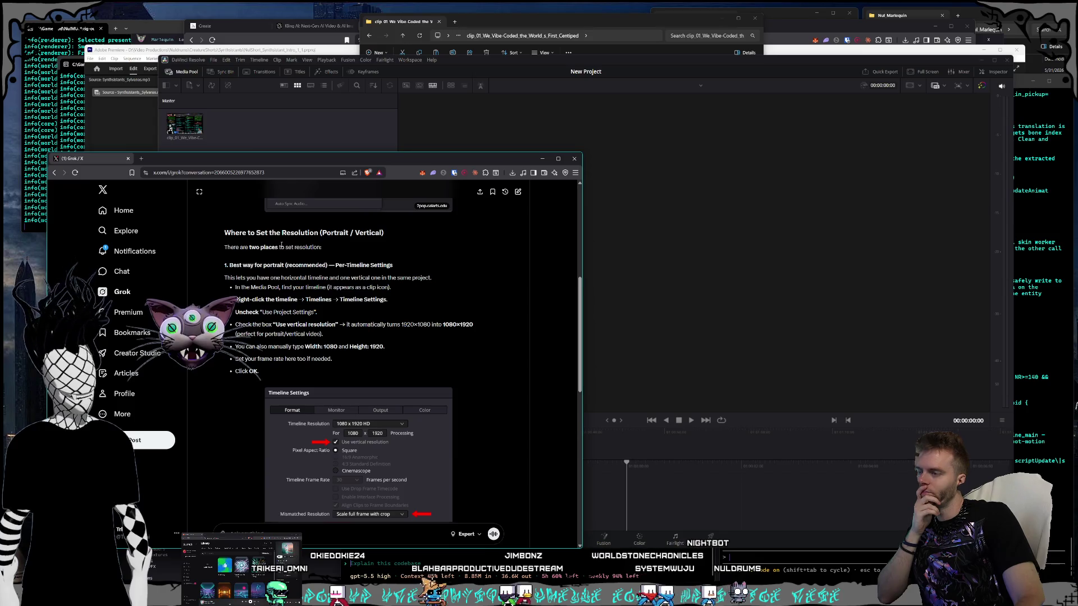
pyautogui.scroll(-1, 280, 252)
pyautogui.scroll(1, 278, 270)
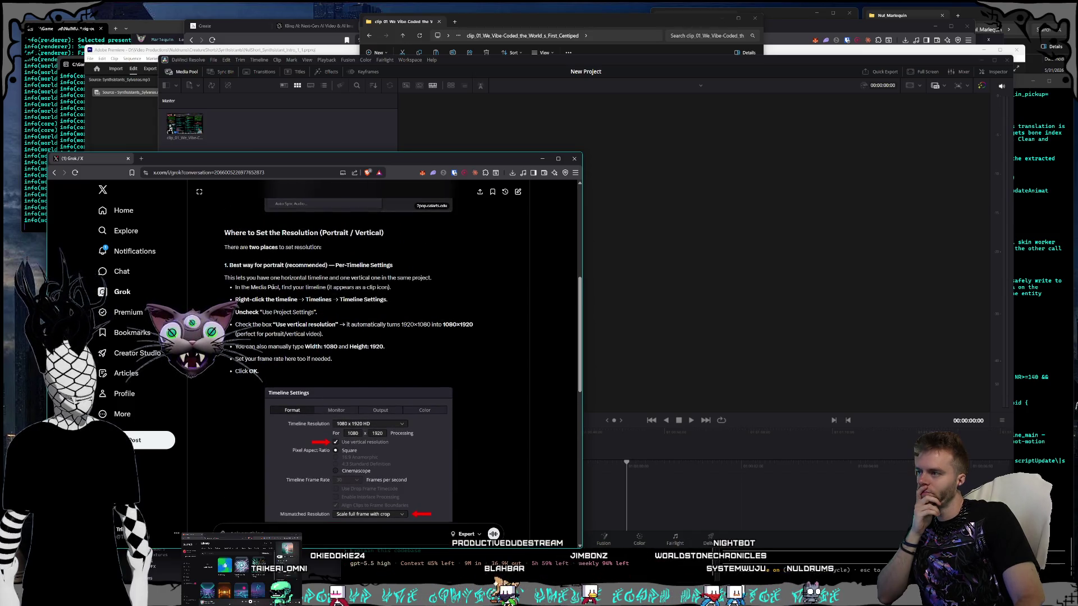
pyautogui.scroll(1, 275, 286)
pyautogui.click(197, 134)
# Step: Start a new timeline from the selected clip with Use Project Settings turned off
pyautogui.rightClick(199, 137)
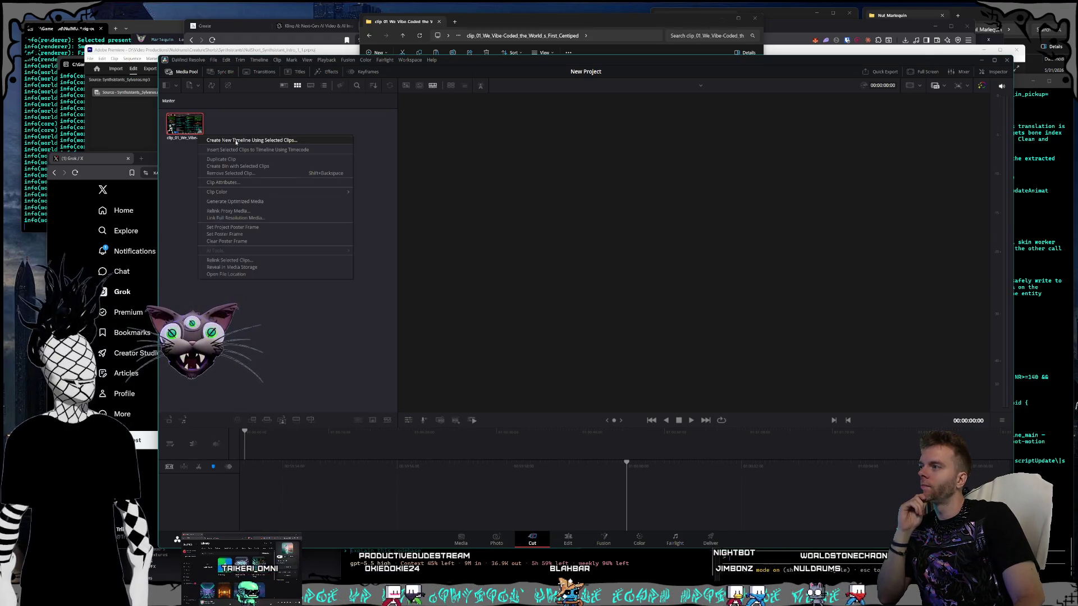
pyautogui.click(236, 141)
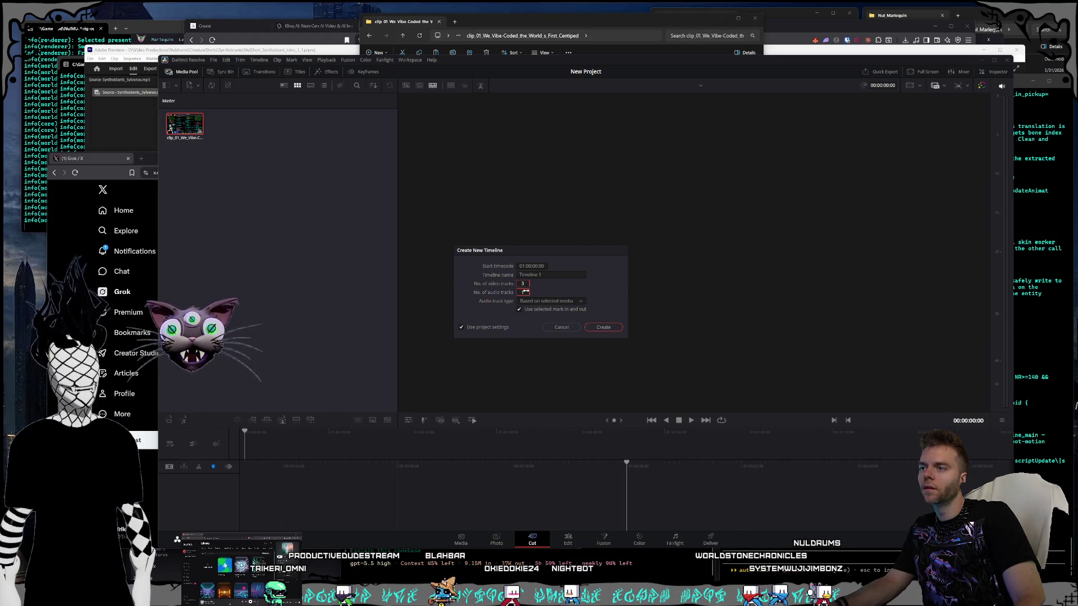
pyautogui.scroll(-15, 525, 292)
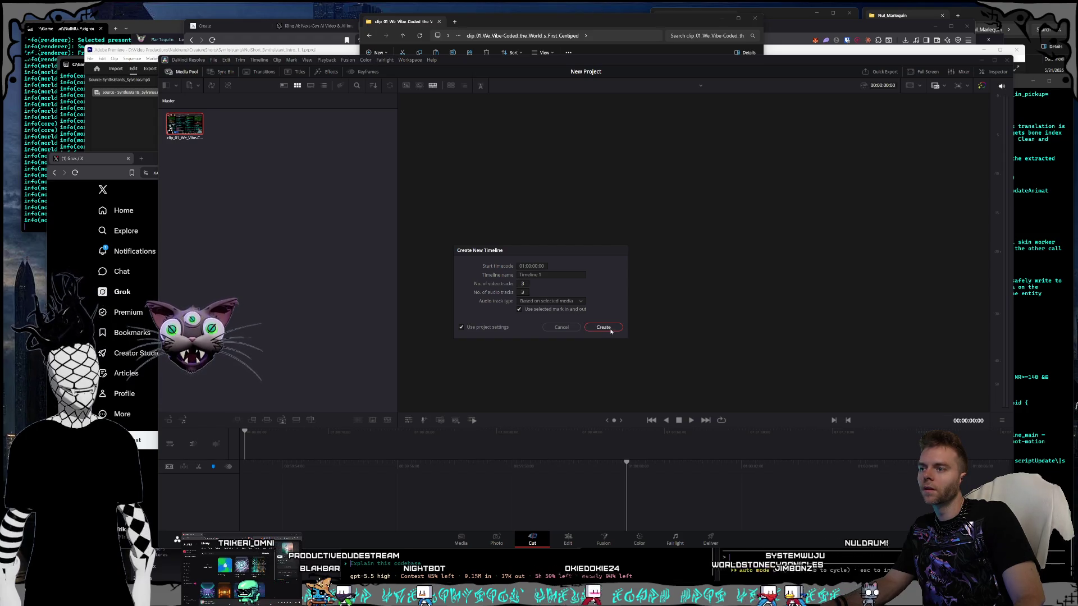
pyautogui.click(462, 327)
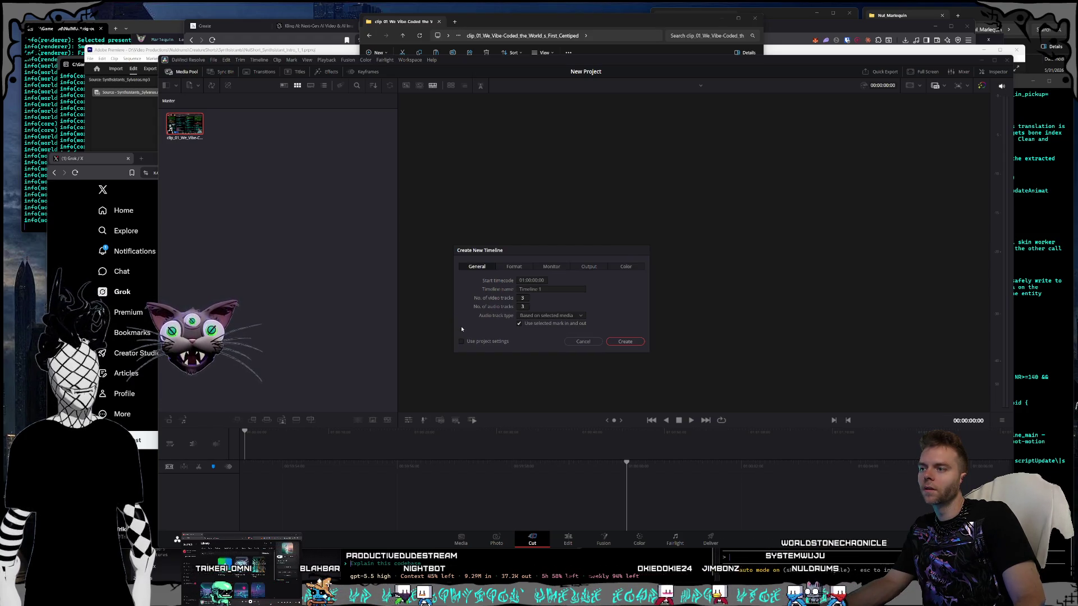
# Step: Set the timeline's output resolution to Custom, 1080 wide by 1920 high
pyautogui.click(589, 267)
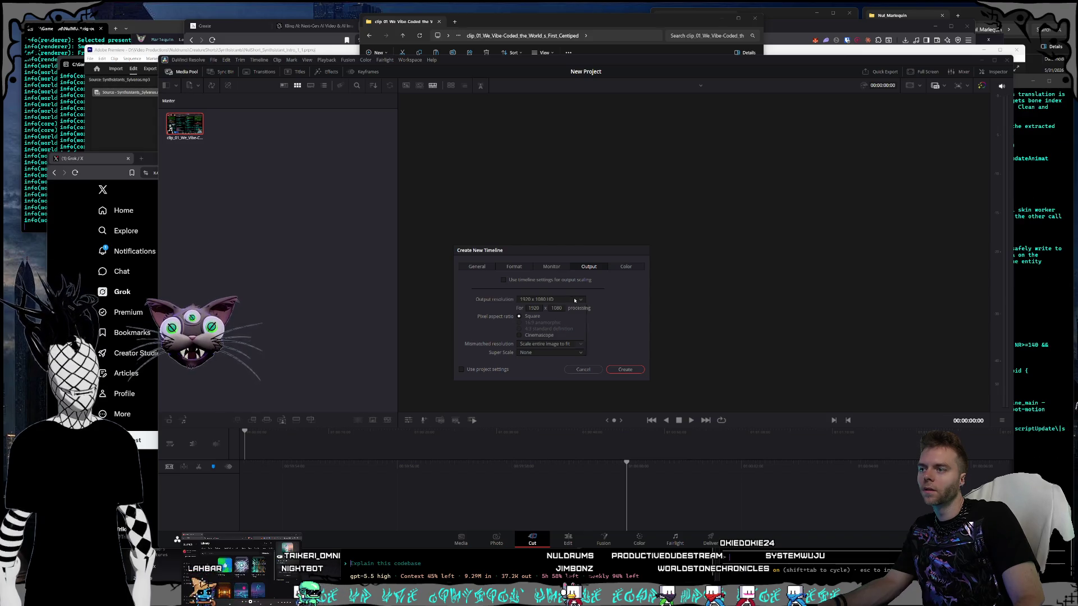
pyautogui.click(566, 309)
pyautogui.doubleClick(534, 309)
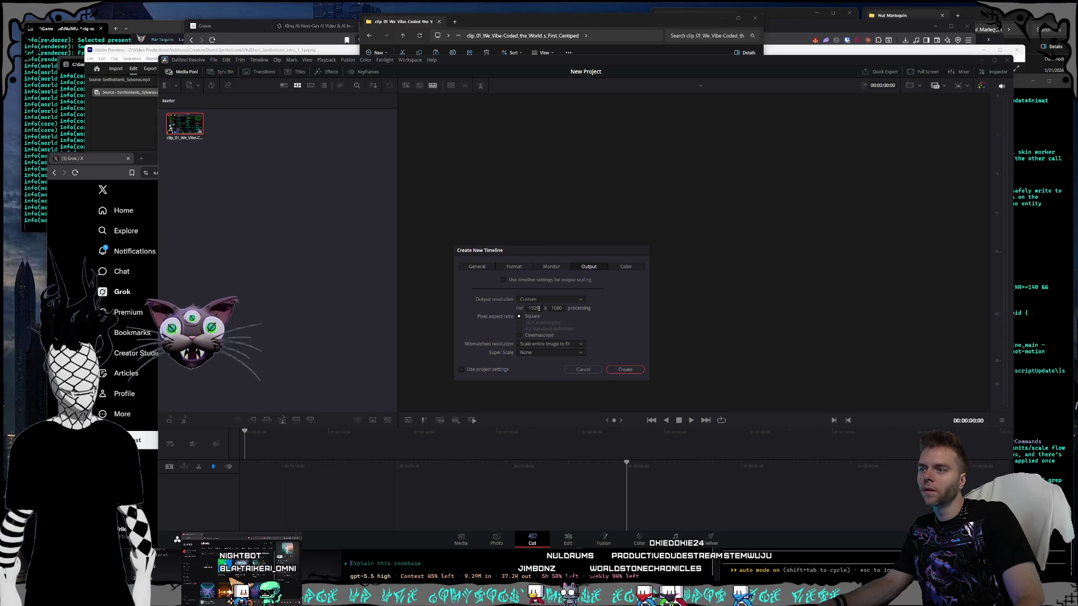
pyautogui.write('1080')
pyautogui.press('Tab')
pyautogui.write('19200')
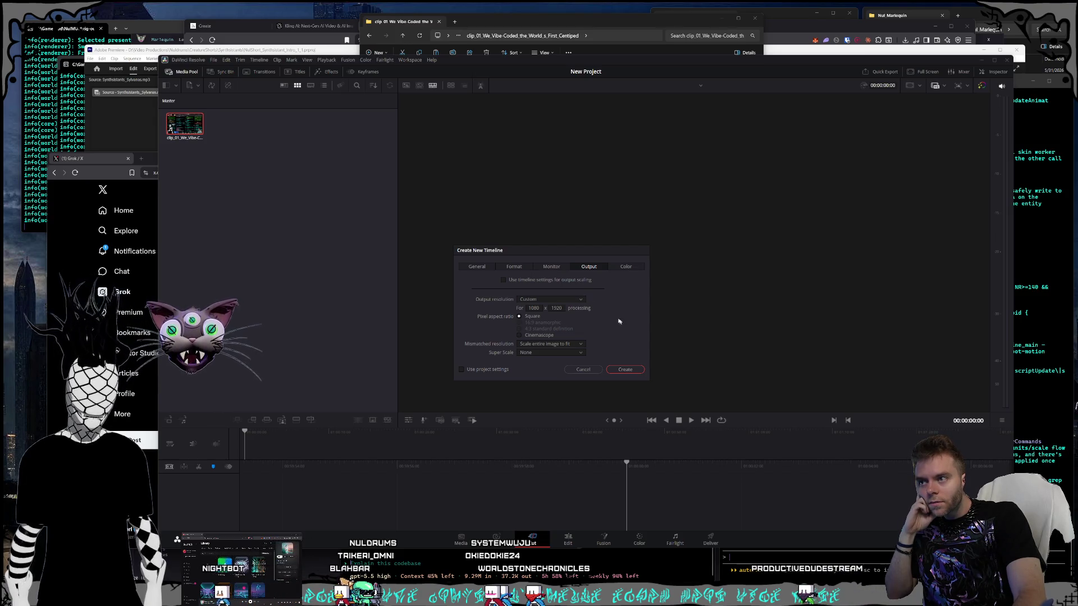
pyautogui.click(546, 269)
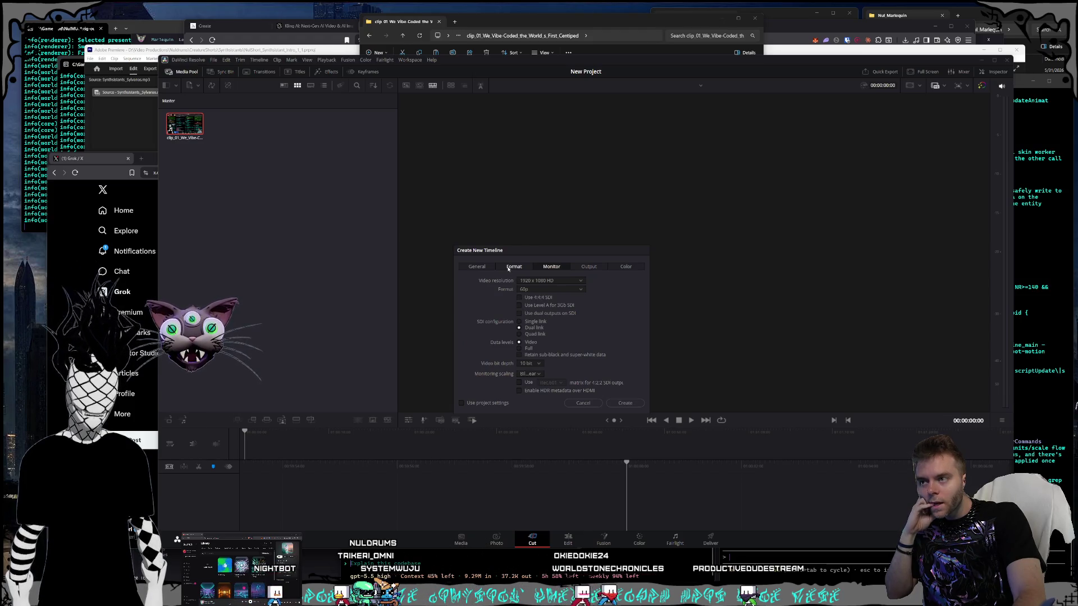
# Step: Look through the timeline's General, Monitor and Format settings, ending on Format
pyautogui.click(508, 269)
pyautogui.click(472, 268)
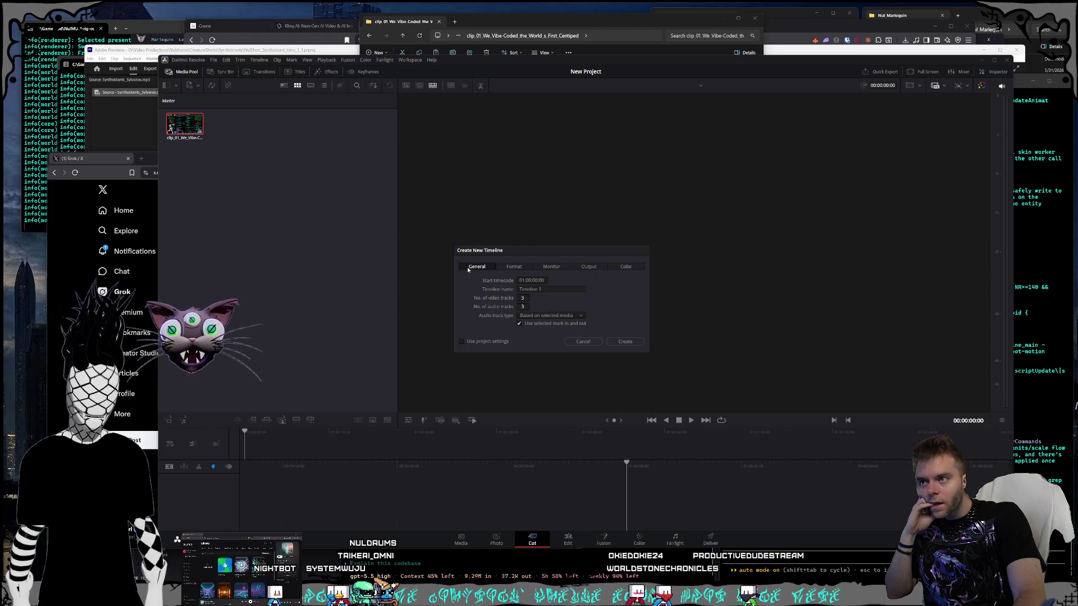
pyautogui.click(555, 268)
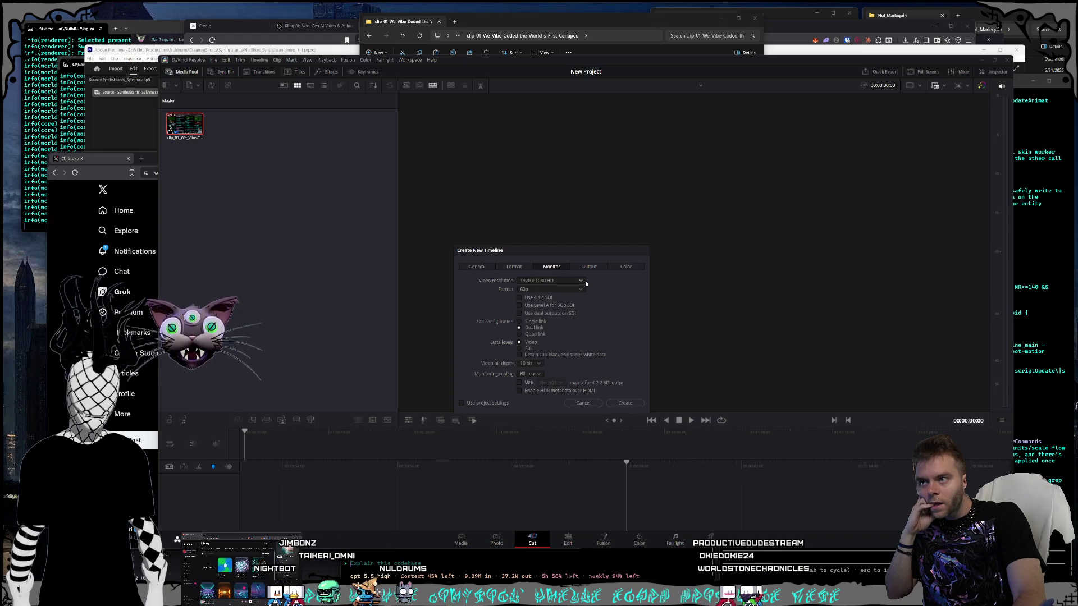
pyautogui.click(515, 269)
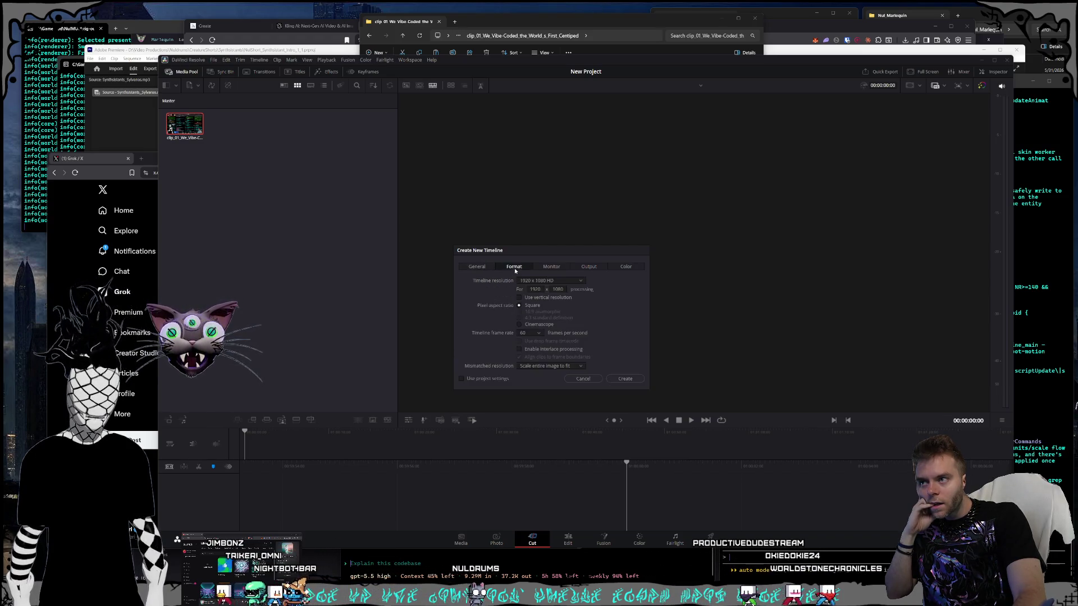
# Step: Set the timeline resolution to Custom 1080 x 1920 and create Timeline 1
pyautogui.click(548, 280)
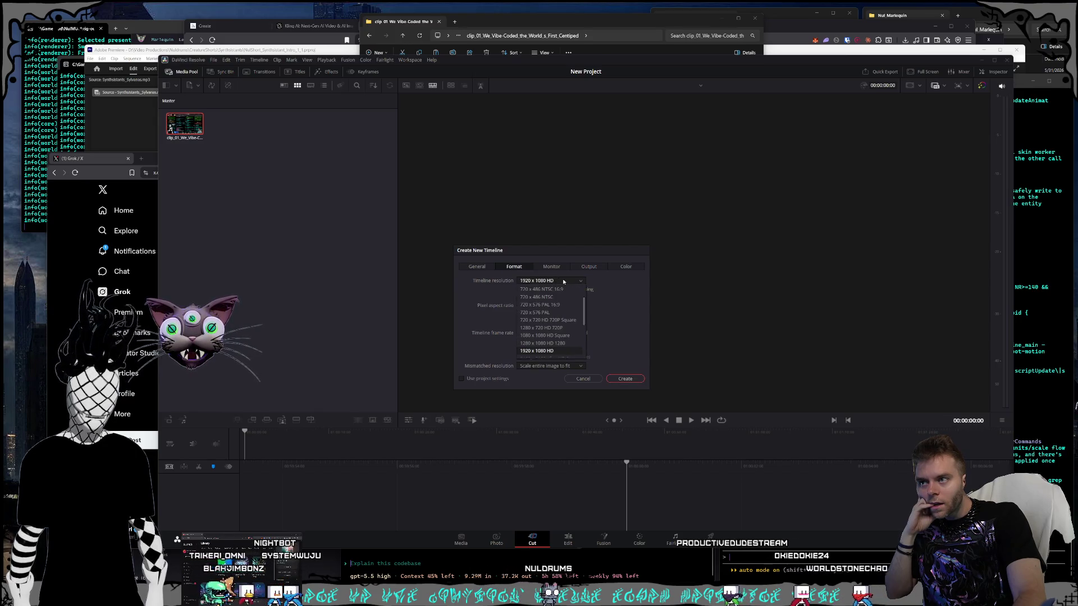
pyautogui.scroll(-3, 568, 312)
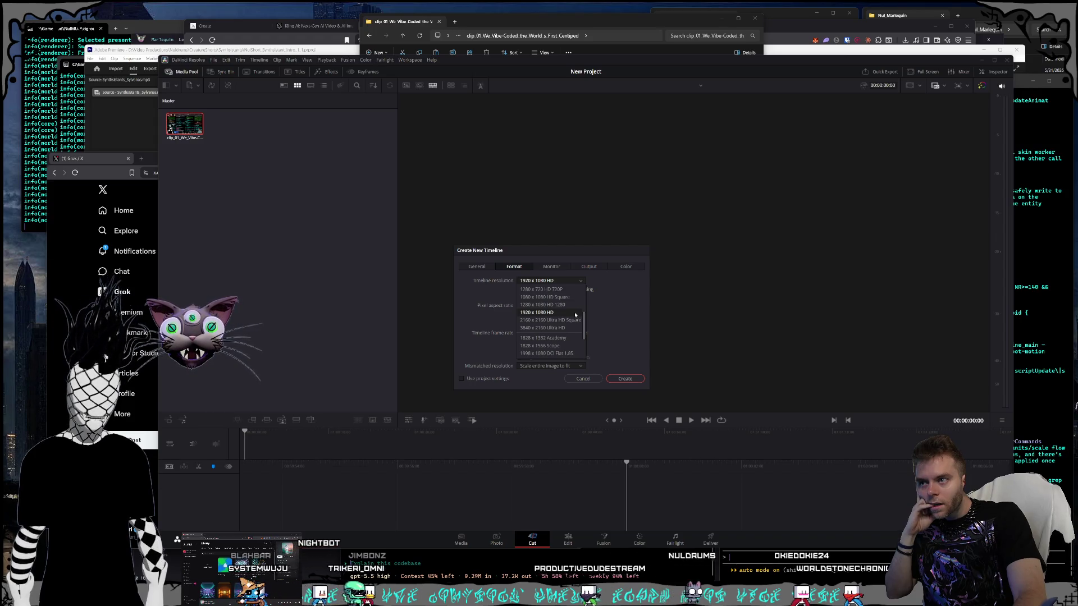
pyautogui.scroll(-3, 574, 314)
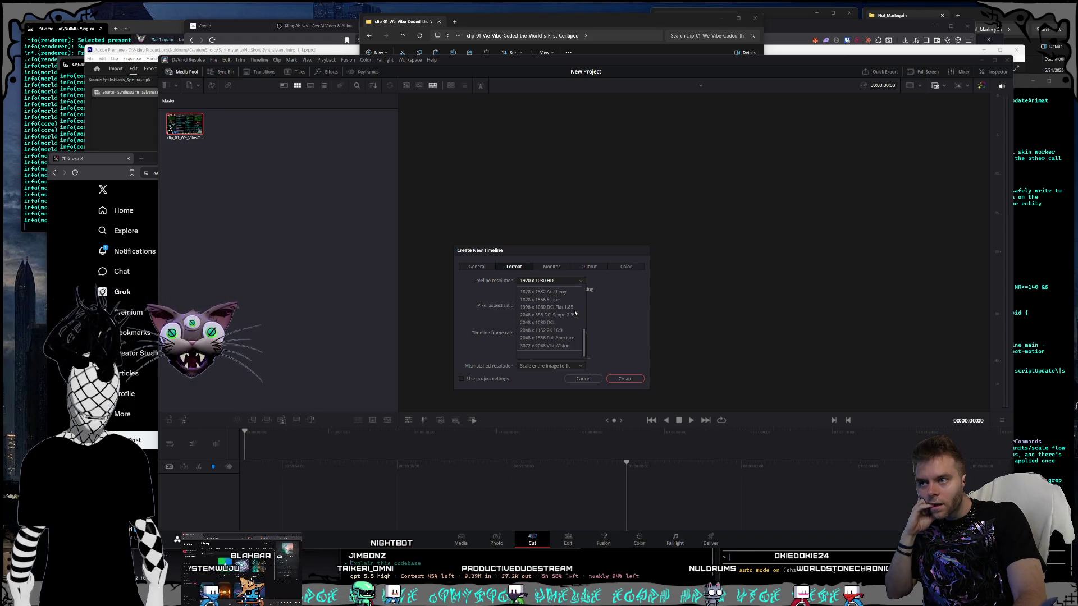
pyautogui.scroll(10, 576, 313)
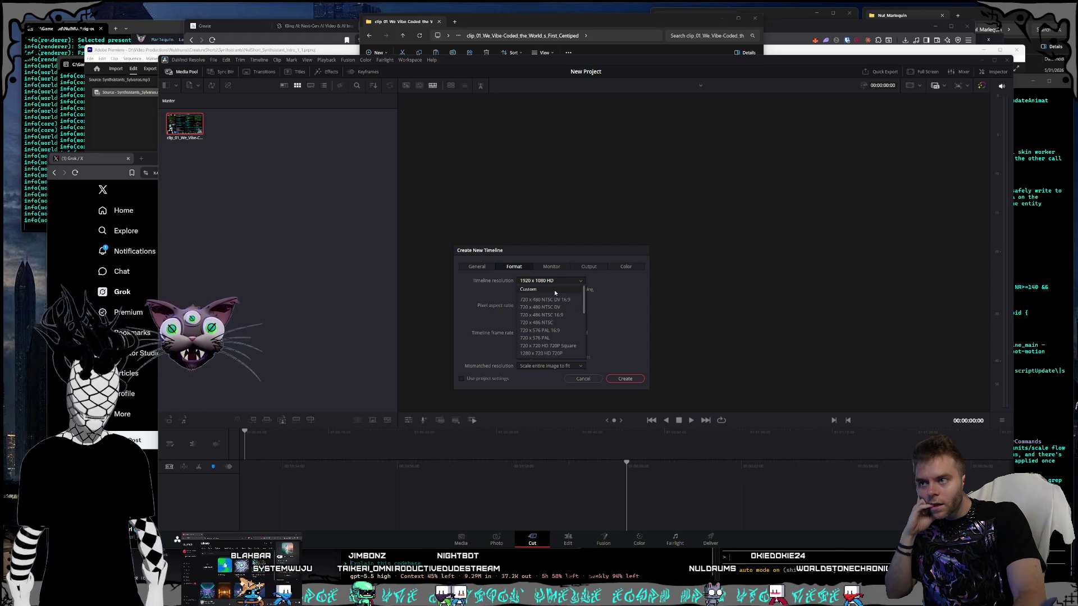
pyautogui.click(555, 290)
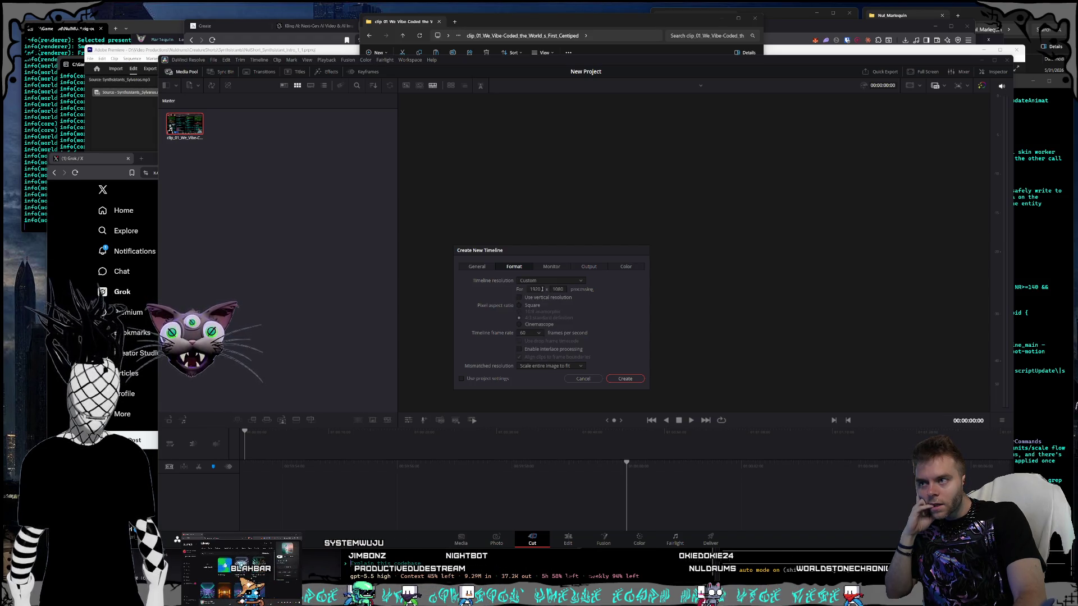
pyautogui.write('1080')
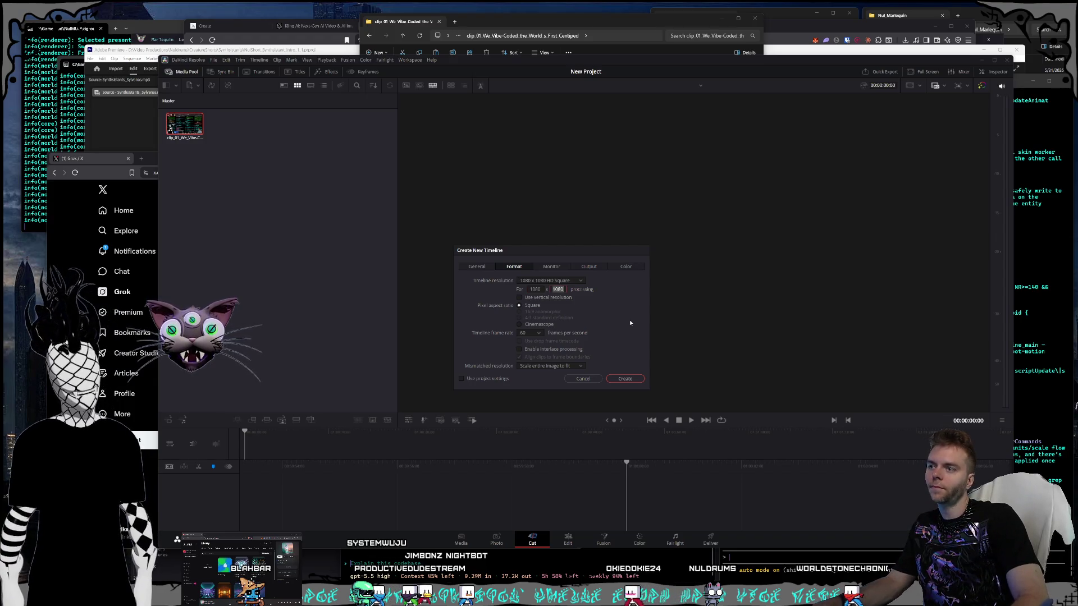
pyautogui.write('20')
pyautogui.press('Tab')
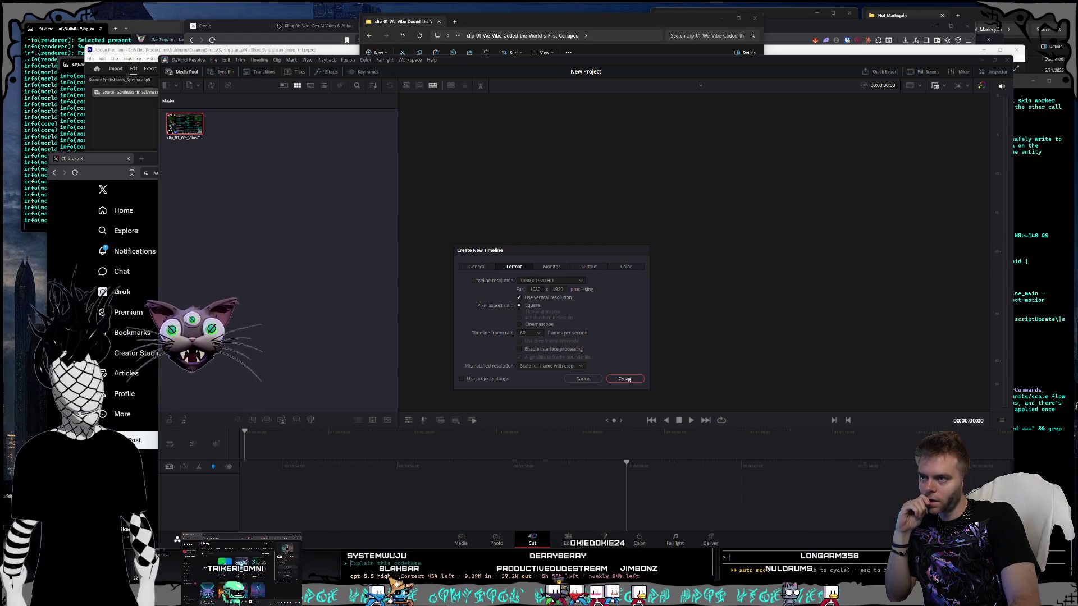
pyautogui.click(629, 380)
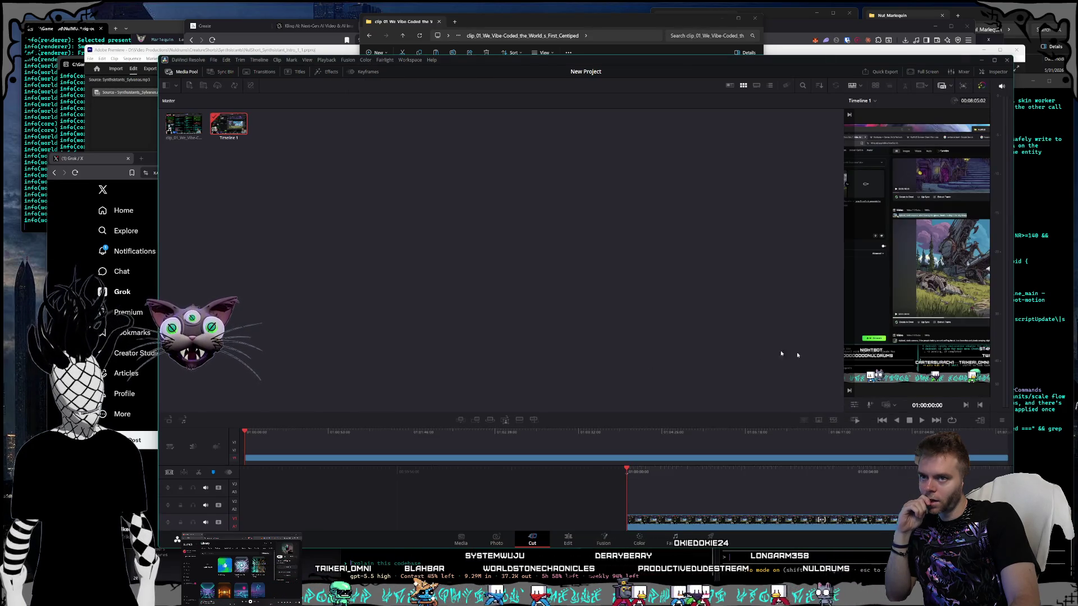
pyautogui.moveTo(845, 335)
pyautogui.mouseDown()
pyautogui.moveTo(340, 322)
pyautogui.moveTo(381, 319)
pyautogui.moveTo(371, 315)
pyautogui.mouseUp()
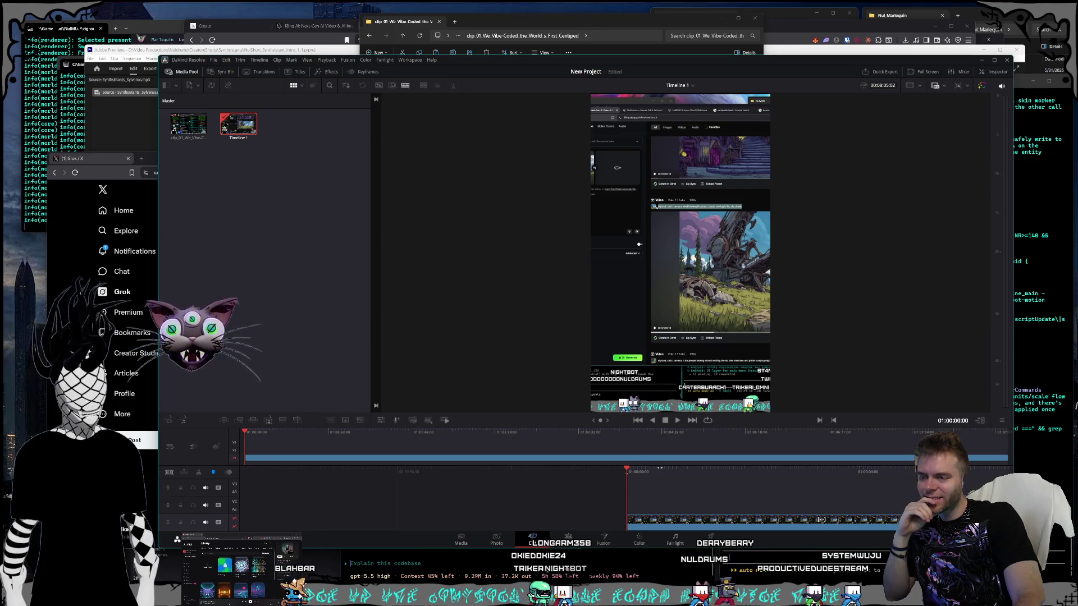
pyautogui.press('space')
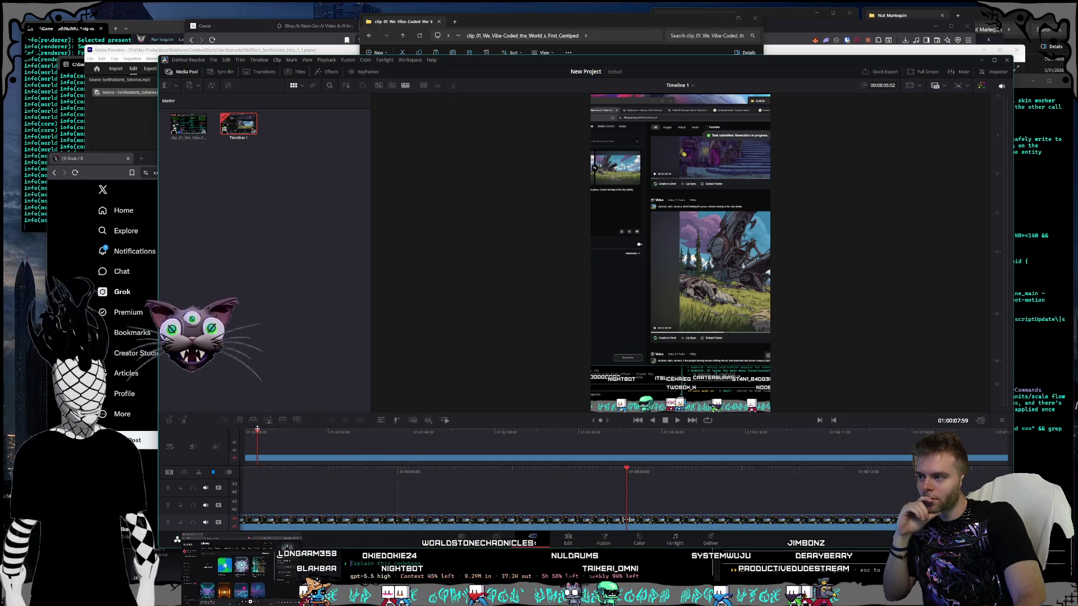
pyautogui.moveTo(337, 432)
pyautogui.mouseDown()
pyautogui.moveTo(486, 431)
pyautogui.moveTo(209, 419)
pyautogui.mouseUp()
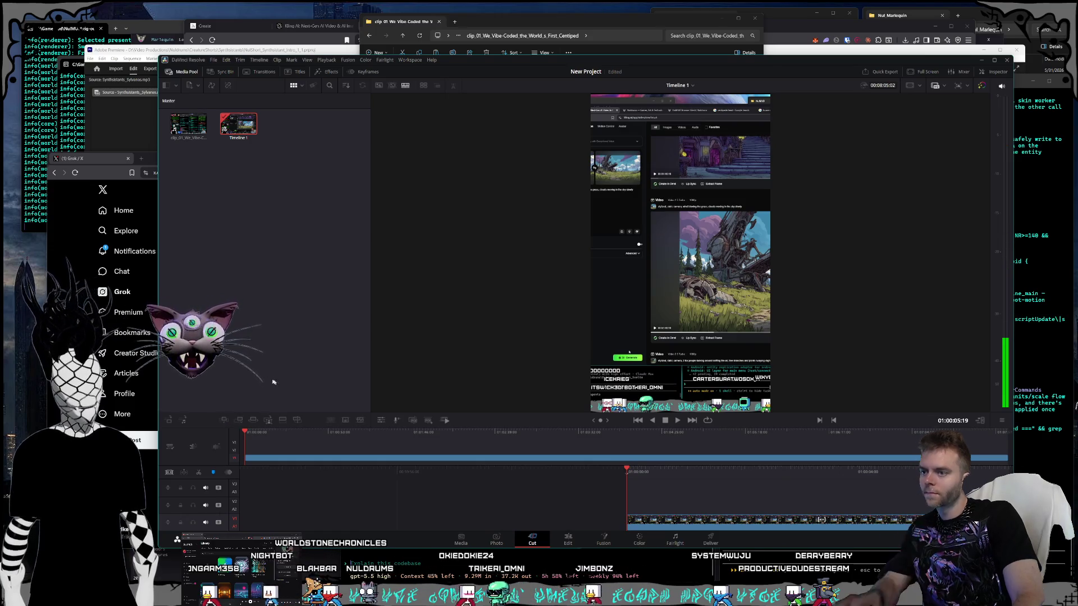
pyautogui.press('super+shift+s')
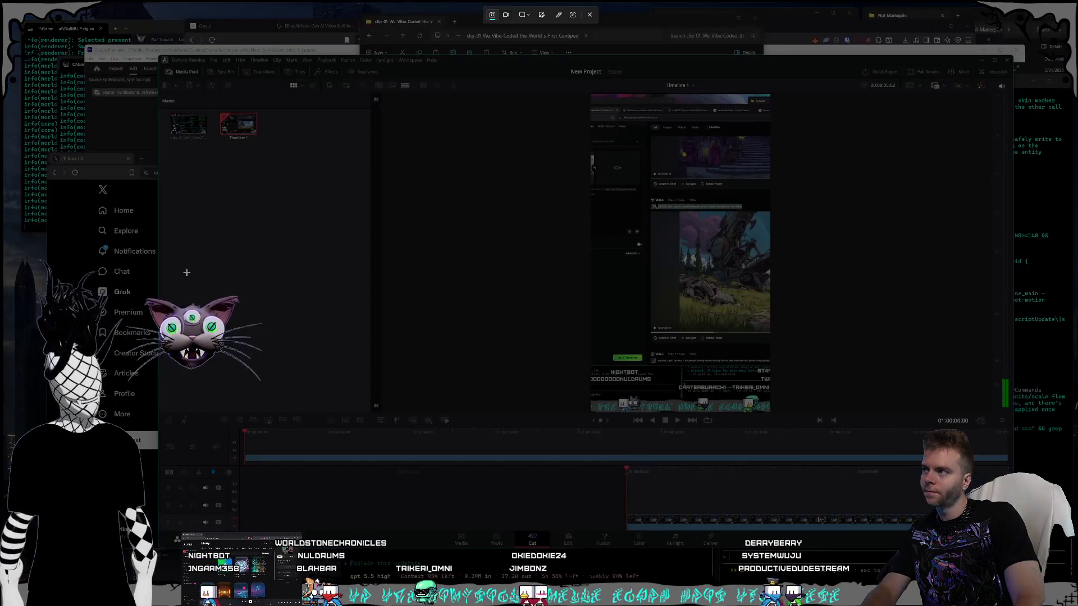
pyautogui.moveTo(167, 93)
pyautogui.mouseDown()
pyautogui.moveTo(777, 551)
pyautogui.moveTo(806, 534)
pyautogui.mouseUp()
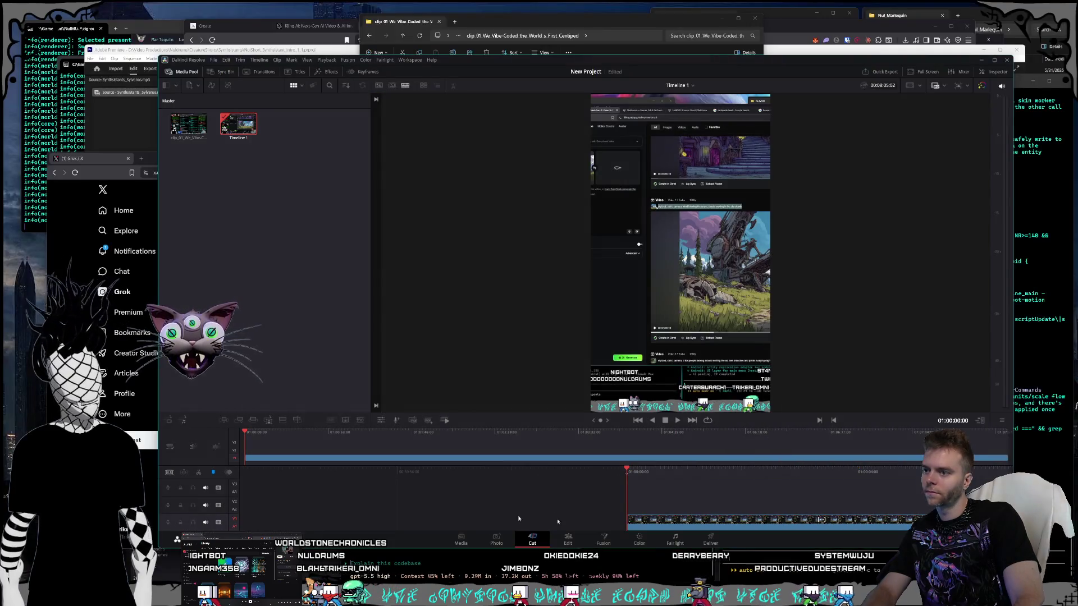
# Step: Ask Grok what the black bar in front of the clip in the lower window is, then return to Resolve
pyautogui.hotkey('alt', 'Tab')
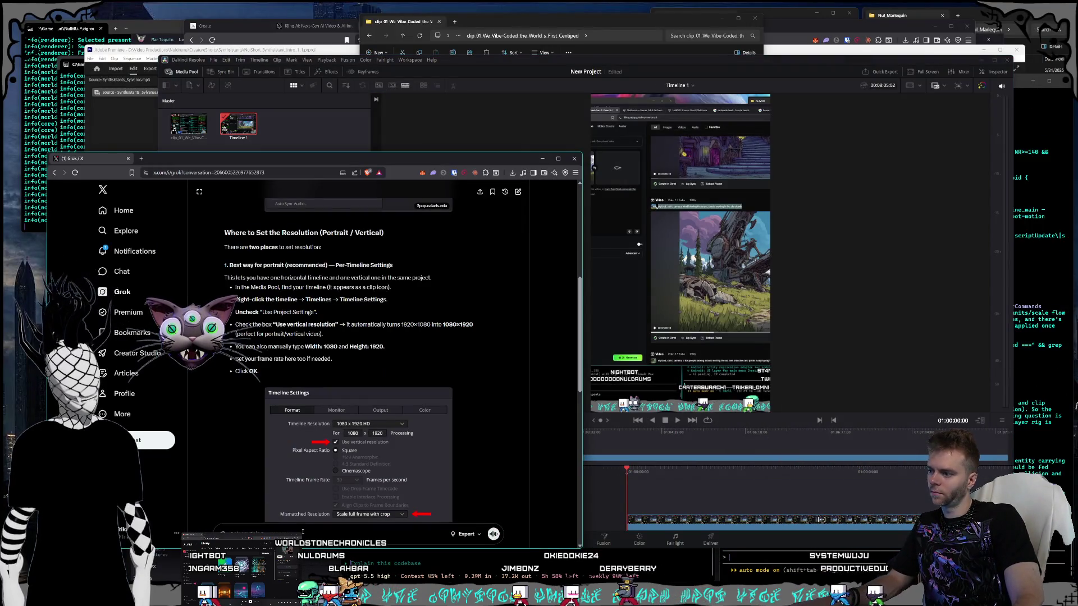
pyautogui.write('what is the black')
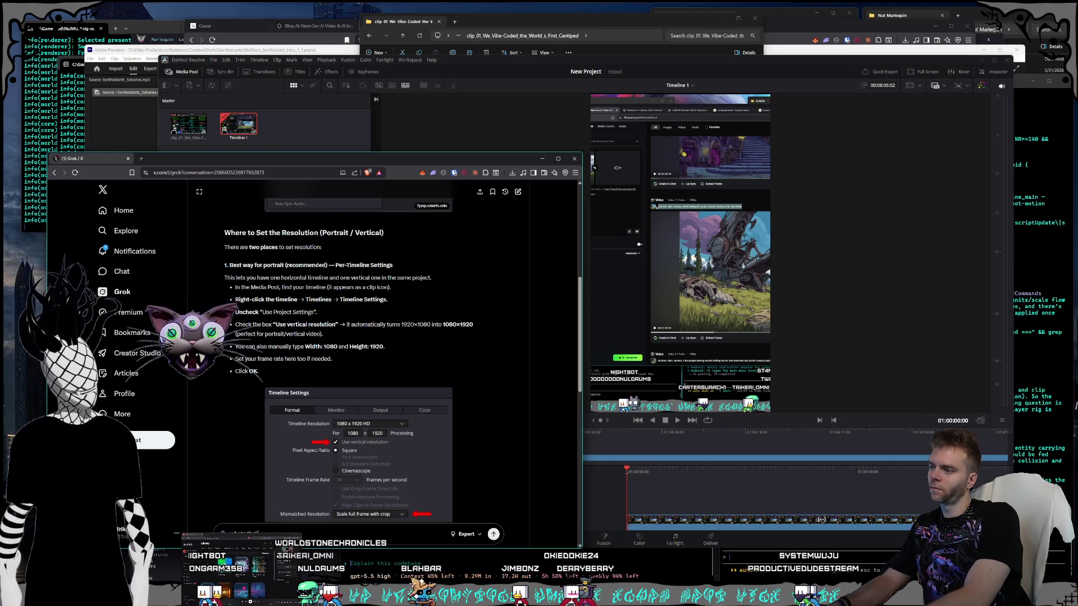
pyautogui.write(' bar')
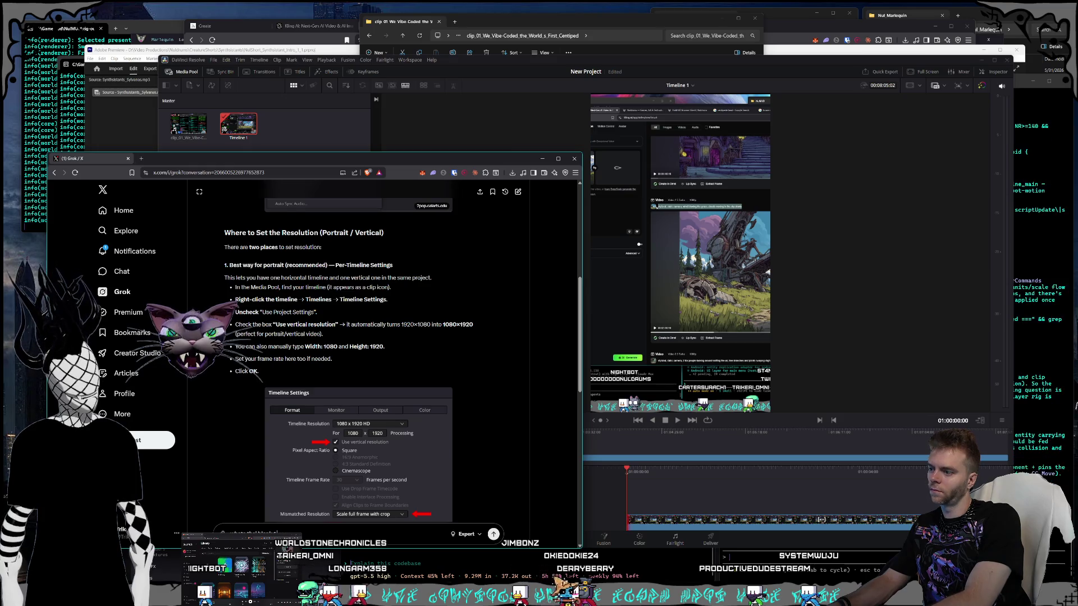
pyautogui.write(' appears in front of it in the lower')
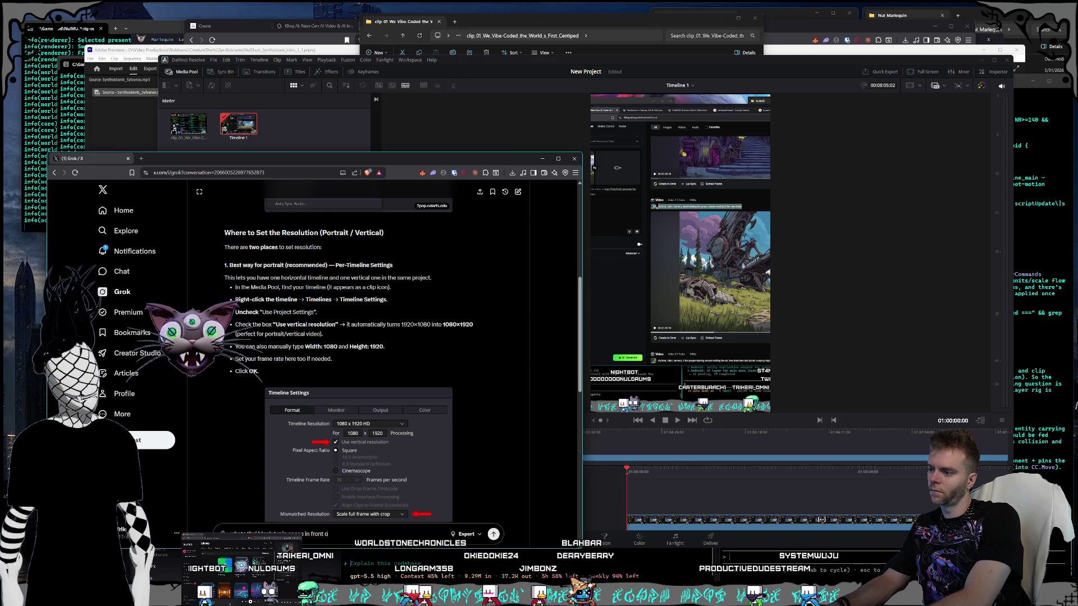
pyautogui.write(' window?')
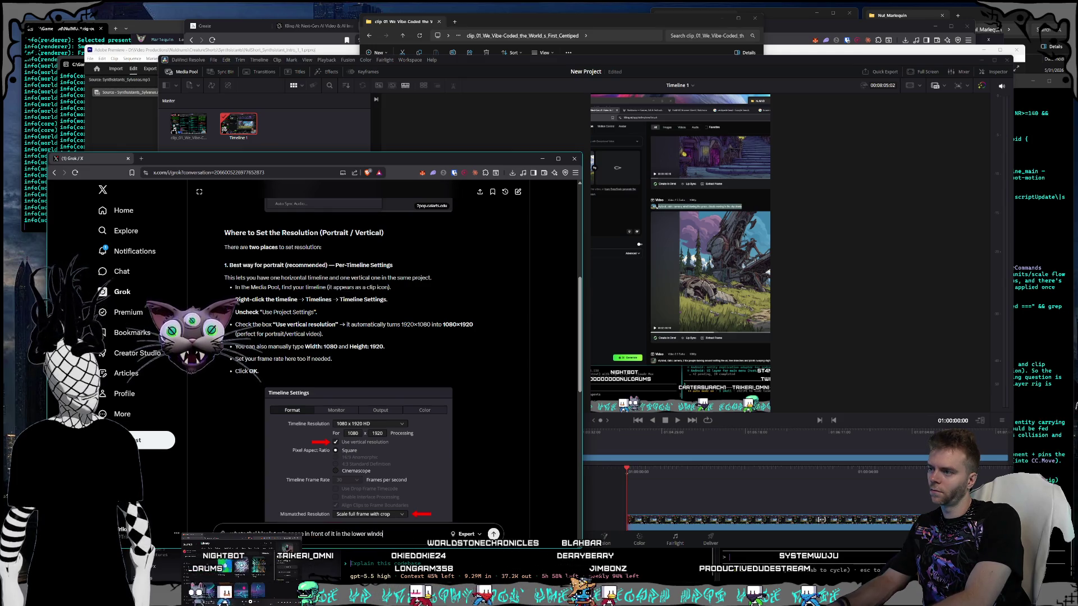
pyautogui.scroll(-6, 416, 443)
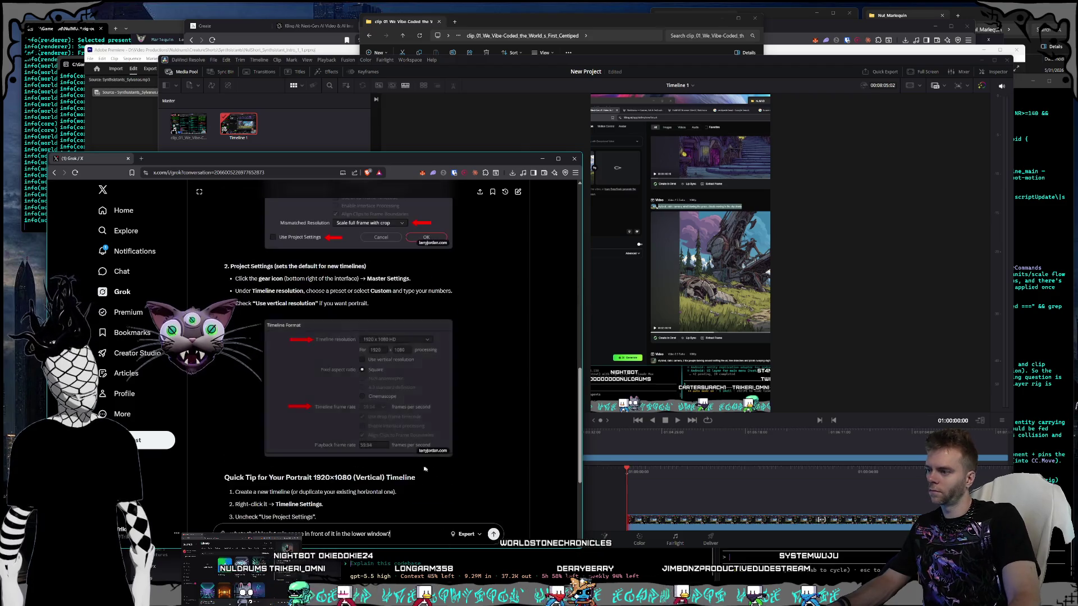
pyautogui.scroll(3, 423, 429)
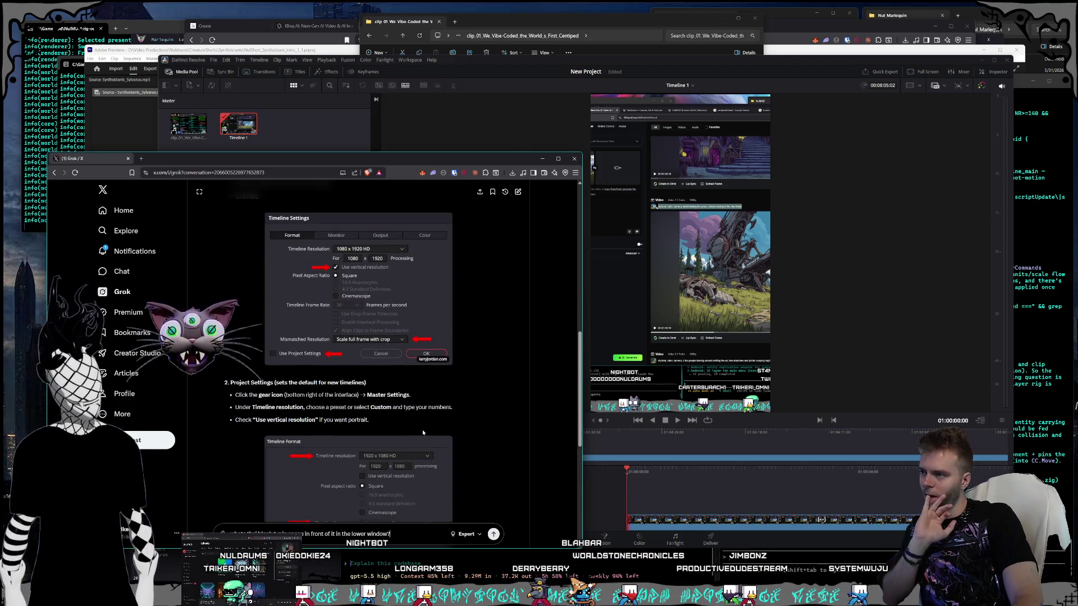
pyautogui.scroll(-2, 442, 420)
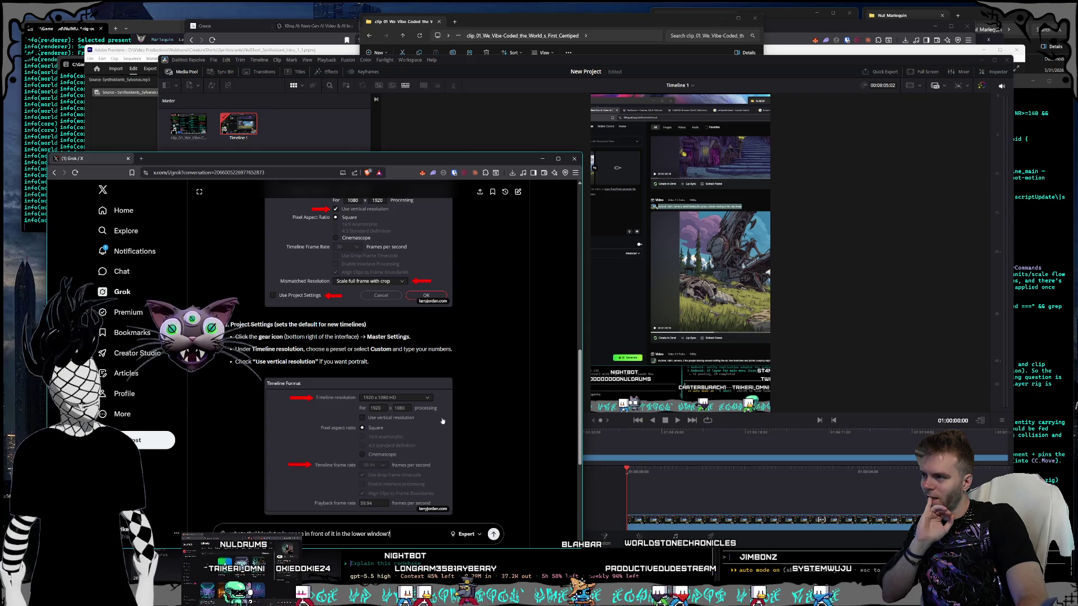
pyautogui.scroll(-4, 442, 420)
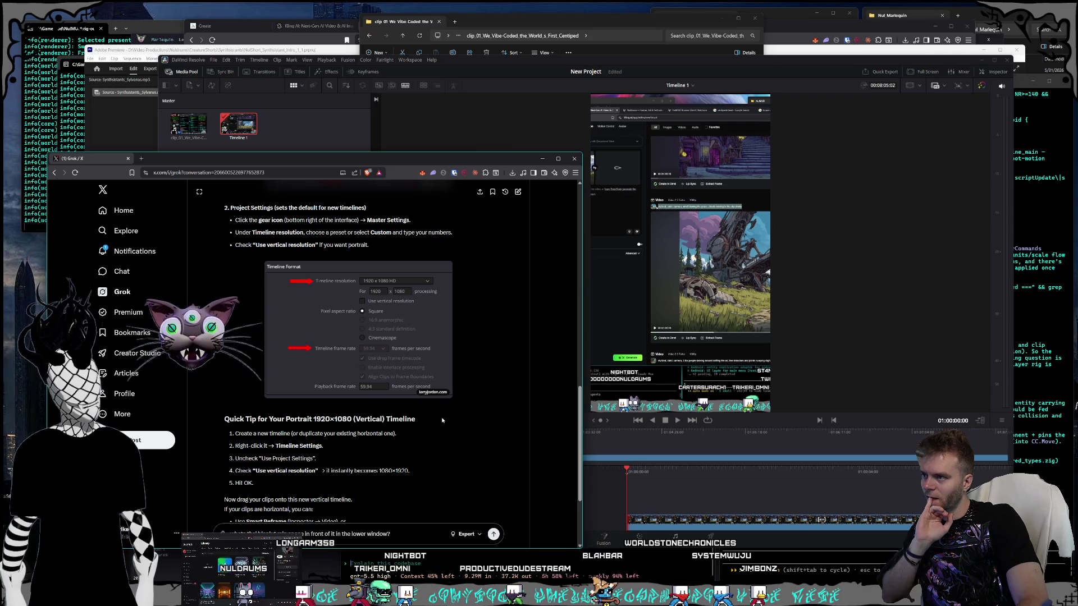
pyautogui.scroll(-3, 442, 420)
pyautogui.scroll(-2, 442, 420)
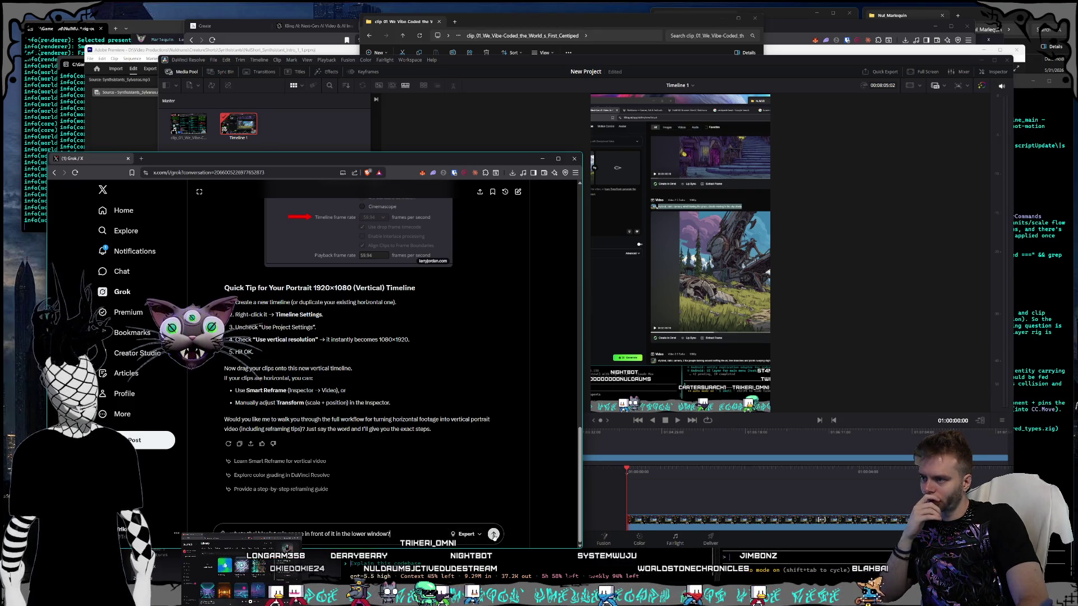
pyautogui.press('Return')
pyautogui.click(679, 470)
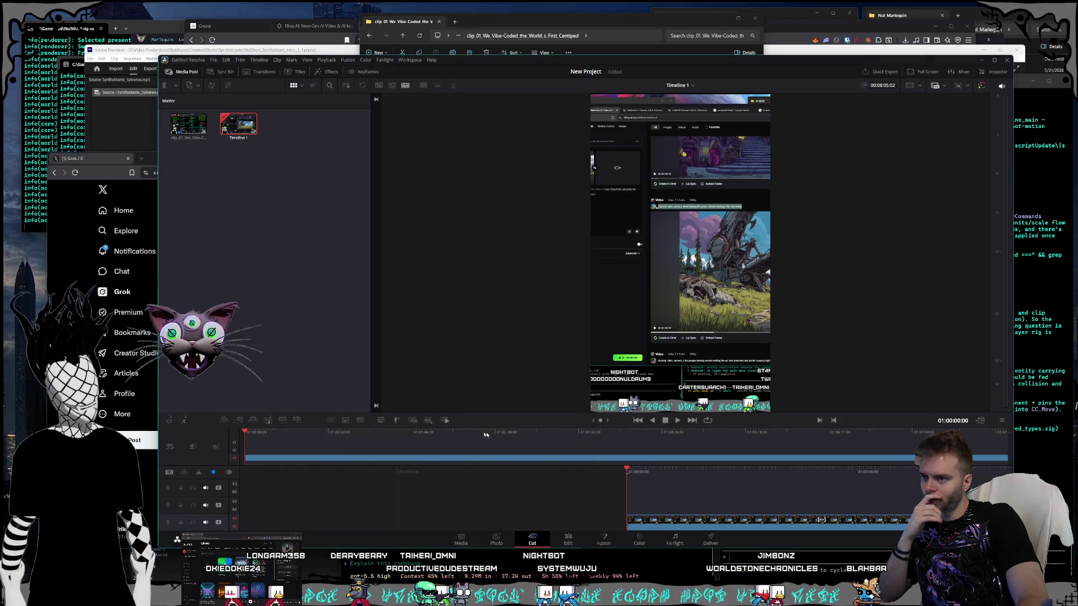
# Step: Narrow the media pool so the viewer gets wider
pyautogui.rightClick(348, 459)
pyautogui.moveTo(389, 443)
pyautogui.click(325, 148)
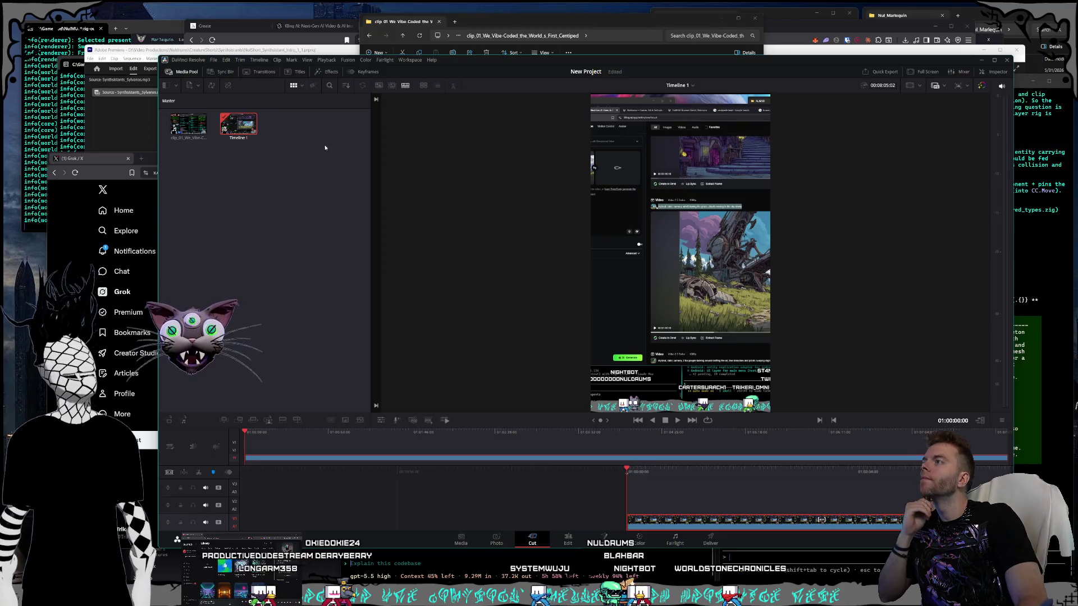
pyautogui.moveTo(371, 129); pyautogui.dragTo(286, 124)
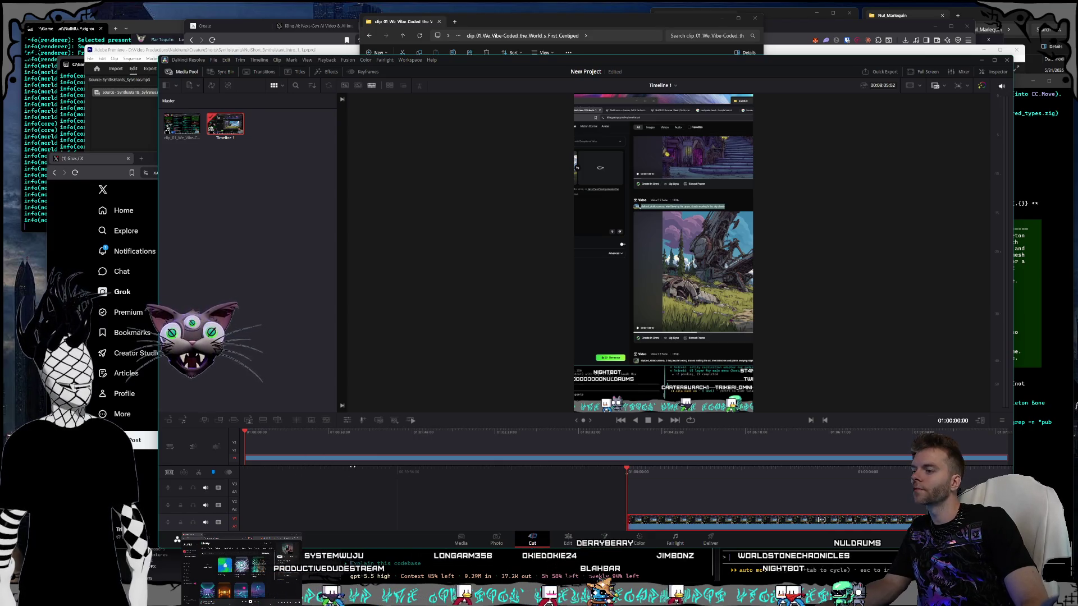
# Step: Fit the whole clip in the lower timeline, give the timeline more height, and return to 01:00:00:00
pyautogui.moveTo(353, 482)
pyautogui.mouseDown()
pyautogui.moveTo(251, 478)
pyautogui.moveTo(266, 479)
pyautogui.mouseUp()
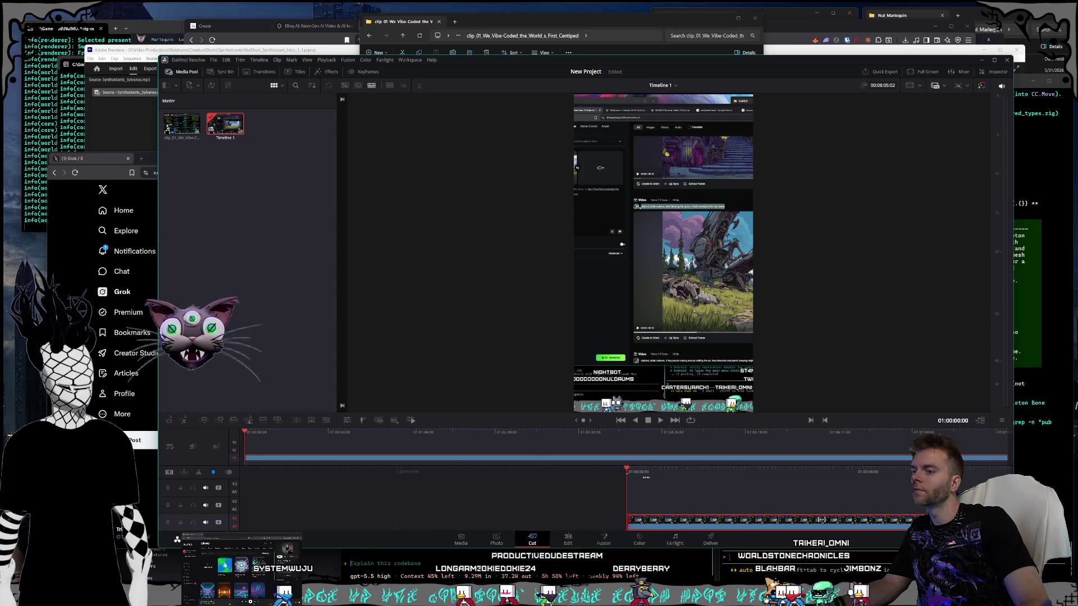
pyautogui.moveTo(645, 477); pyautogui.dragTo(349, 466)
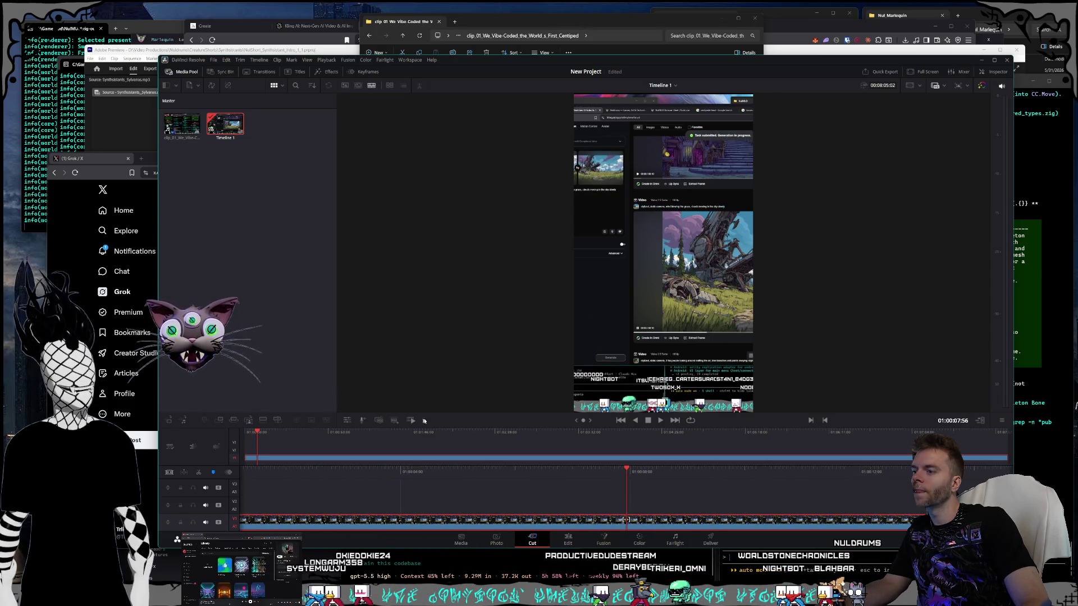
pyautogui.moveTo(435, 429); pyautogui.dragTo(415, 397)
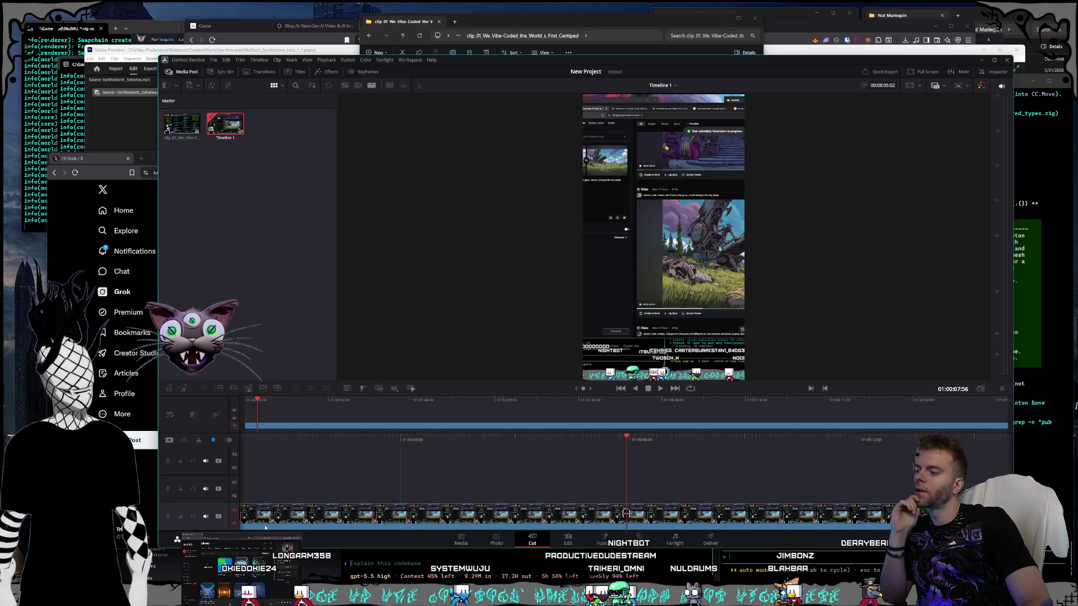
pyautogui.rightClick(266, 528)
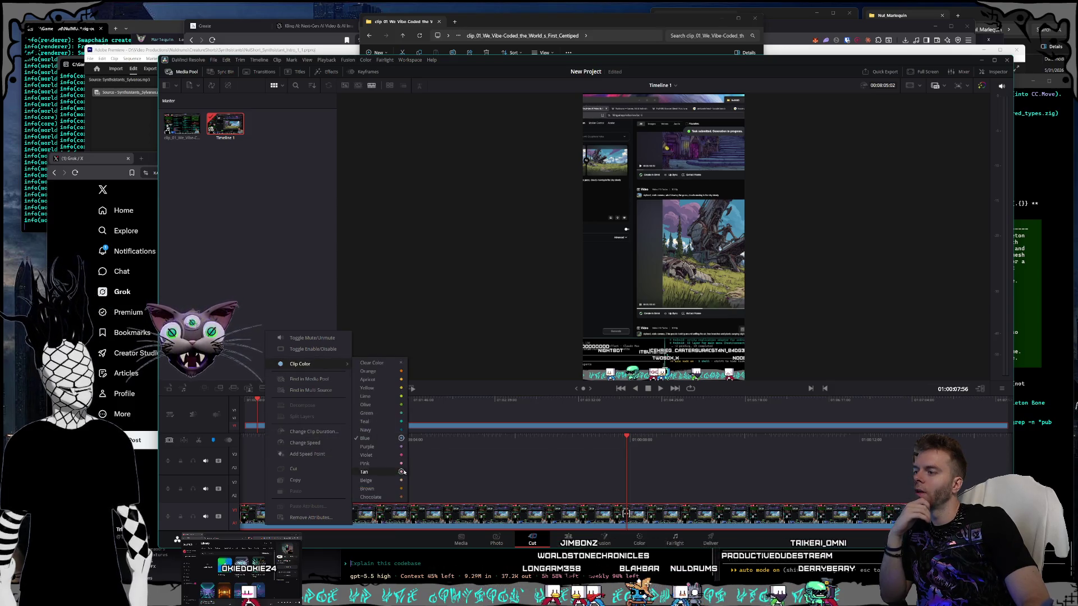
pyautogui.click(468, 466)
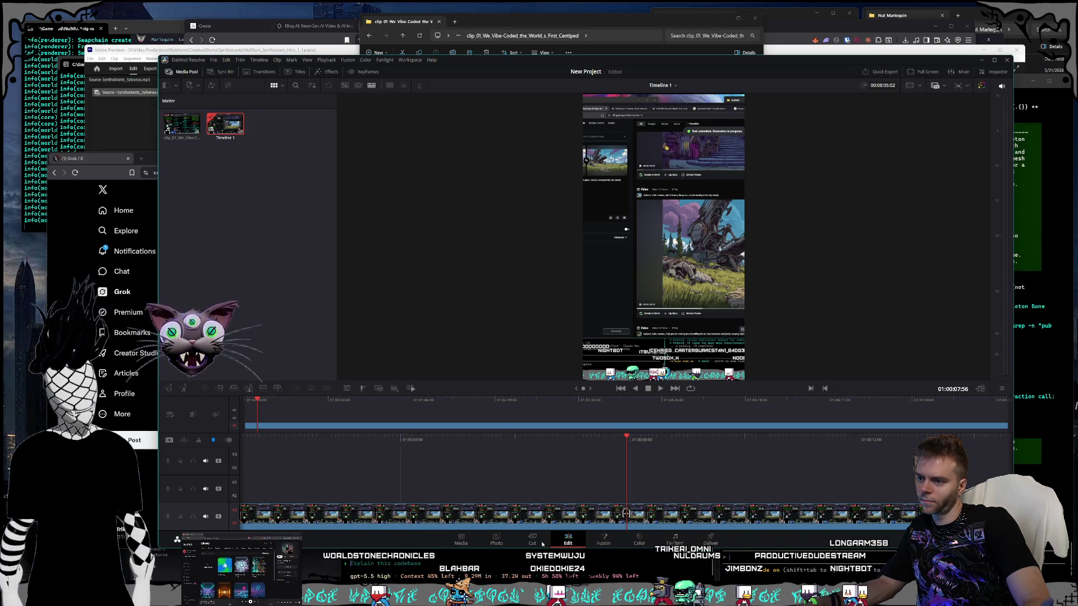
pyautogui.press('Home')
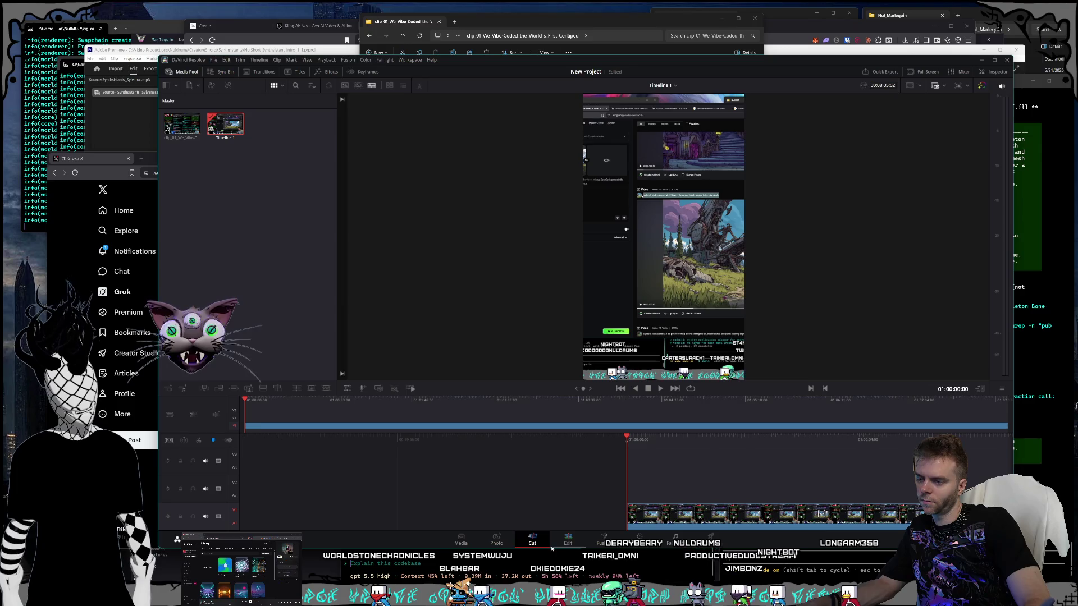
# Step: Switch to the Edit page, enlarge the viewers, and keep the clip on Video 1
pyautogui.click(566, 543)
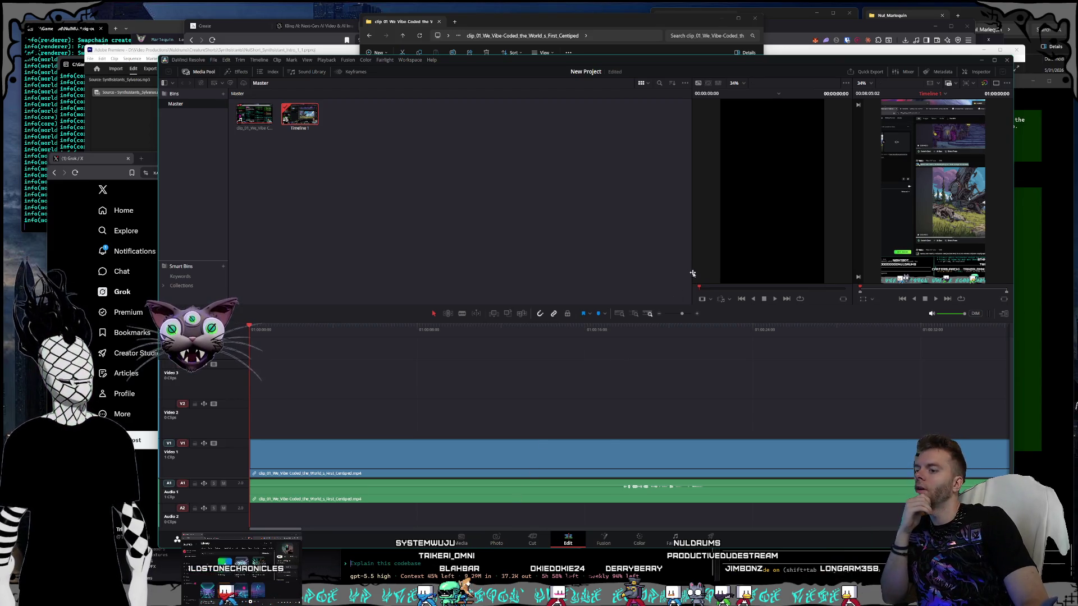
pyautogui.moveTo(683, 263)
pyautogui.mouseDown()
pyautogui.moveTo(320, 253)
pyautogui.moveTo(351, 251)
pyautogui.mouseUp()
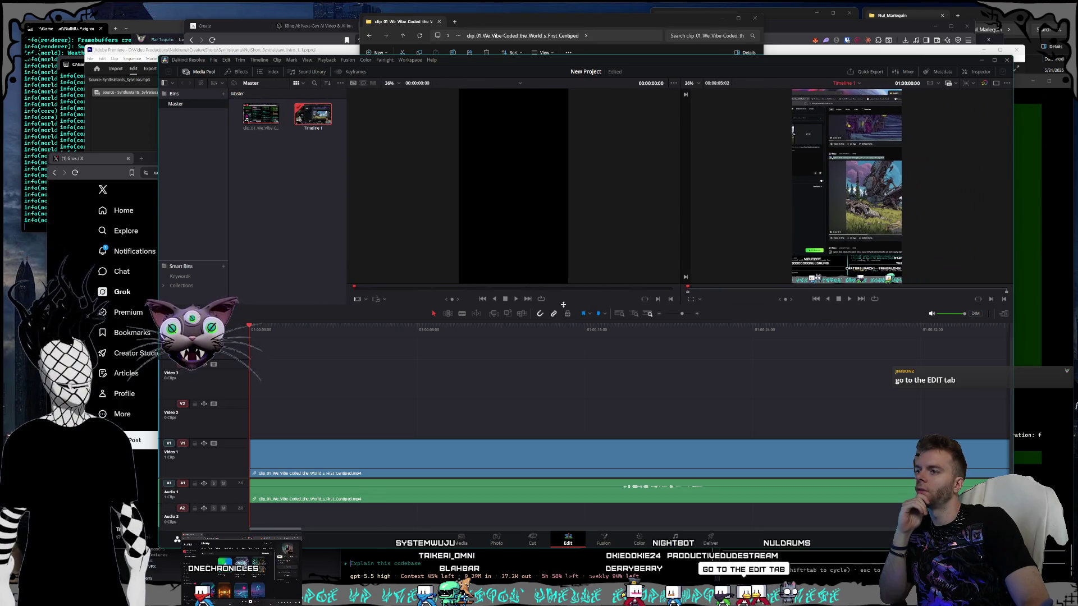
pyautogui.moveTo(574, 304); pyautogui.dragTo(573, 373)
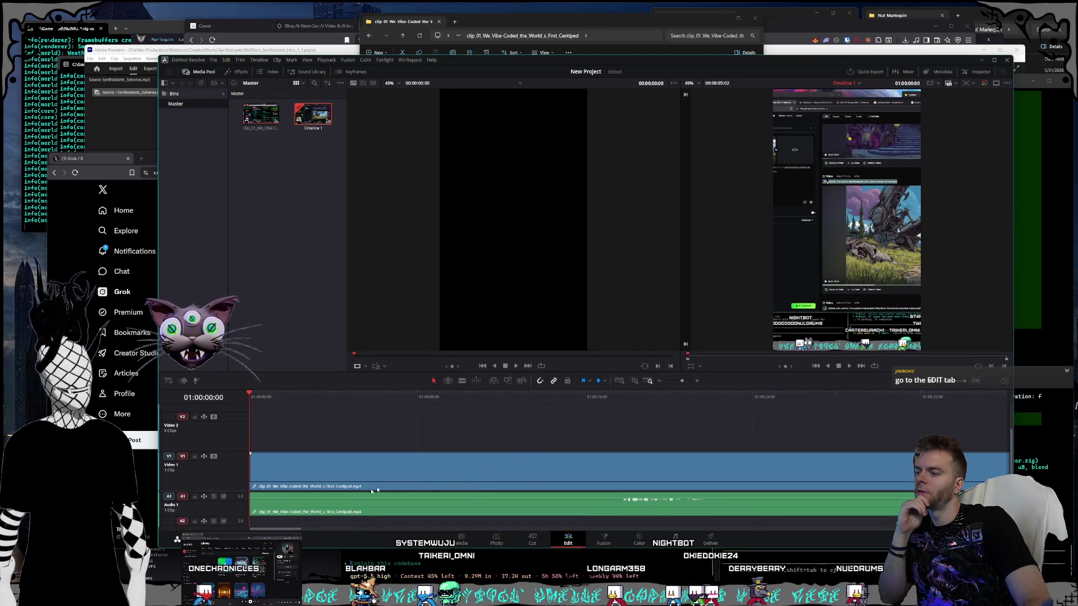
pyautogui.moveTo(385, 488)
pyautogui.mouseDown()
pyautogui.moveTo(374, 438)
pyautogui.moveTo(385, 469)
pyautogui.mouseUp()
pyautogui.rightClick(343, 471)
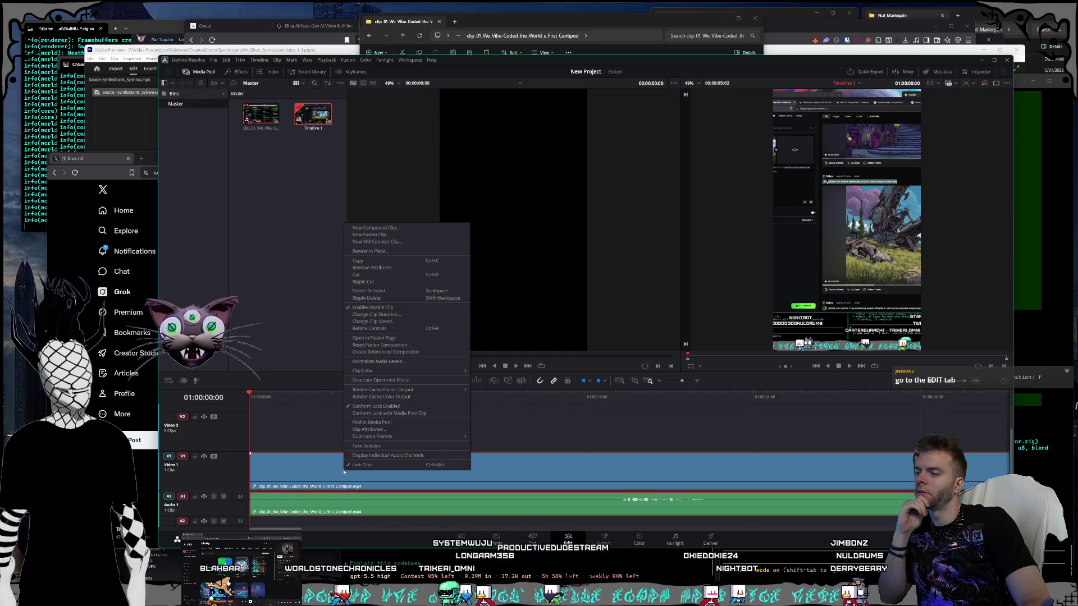
# Step: Unlink and relink the clip's video and audio, leaving it on Video 1
pyautogui.click(353, 465)
pyautogui.moveTo(352, 472)
pyautogui.mouseDown()
pyautogui.moveTo(356, 444)
pyautogui.moveTo(346, 456)
pyautogui.moveTo(355, 469)
pyautogui.moveTo(416, 451)
pyautogui.moveTo(352, 470)
pyautogui.mouseUp()
pyautogui.rightClick(337, 466)
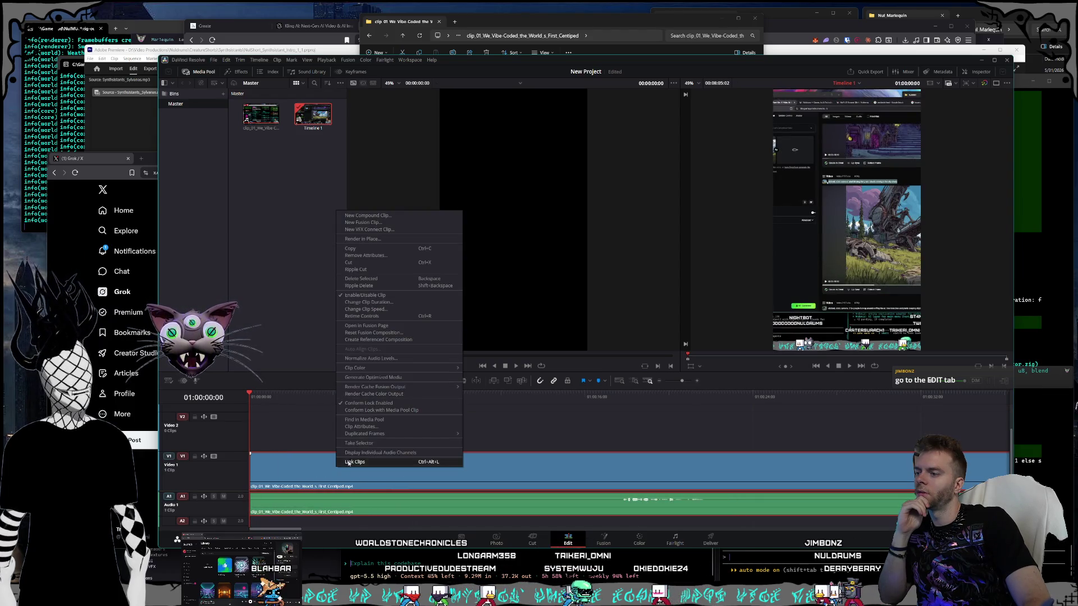
pyautogui.click(348, 463)
pyautogui.rightClick(334, 470)
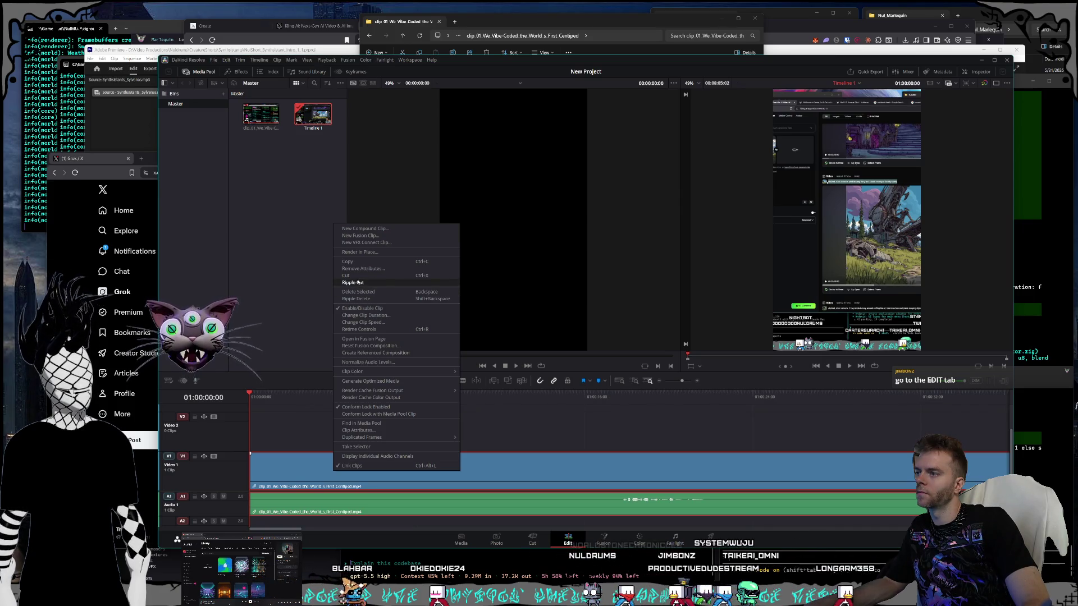
pyautogui.click(292, 436)
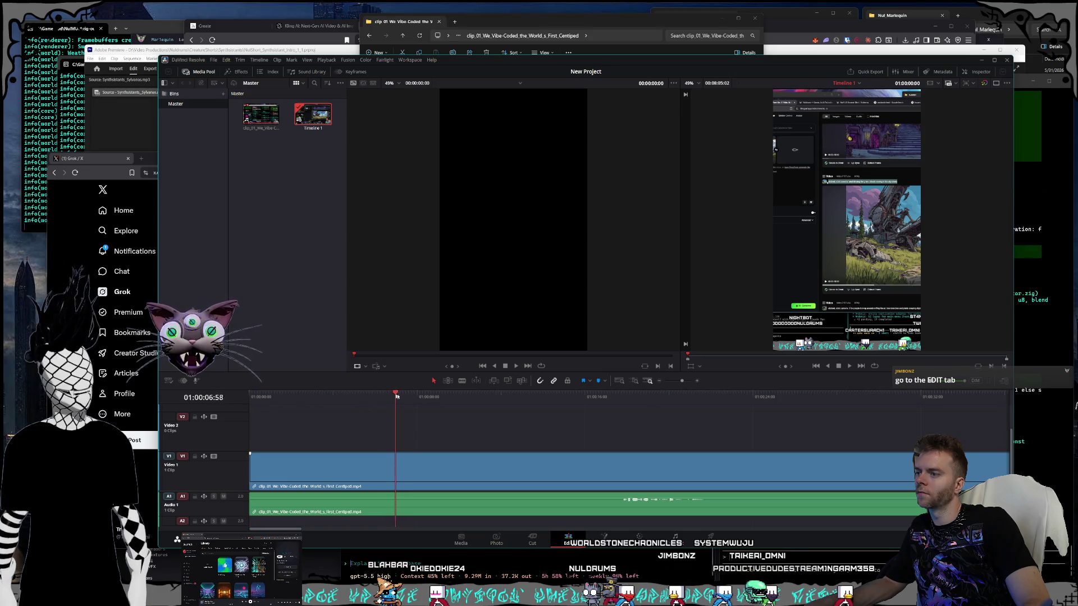
# Step: Undo two accidental clip removals, then split the V1 clip at two points near 01:00:07:19
pyautogui.rightClick(404, 466)
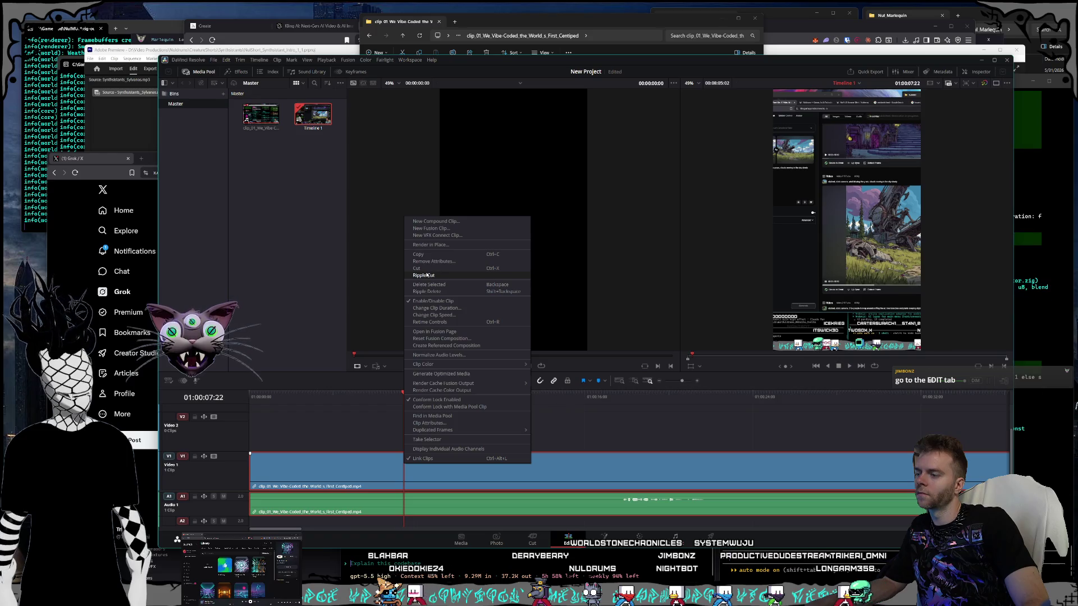
pyautogui.click(425, 275)
pyautogui.hotkey('ctrl', 'z')
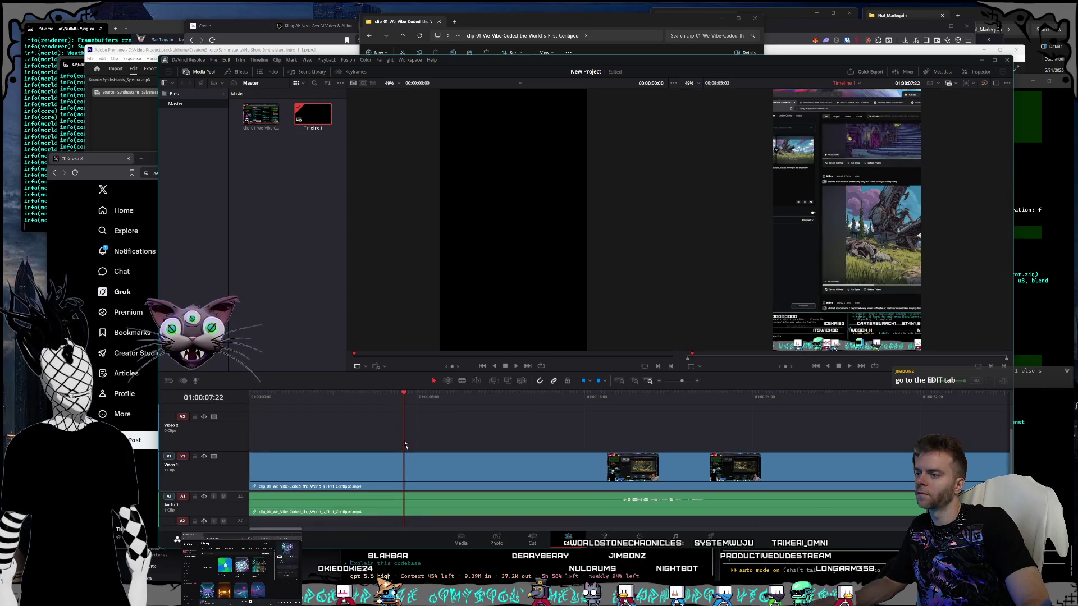
pyautogui.rightClick(404, 465)
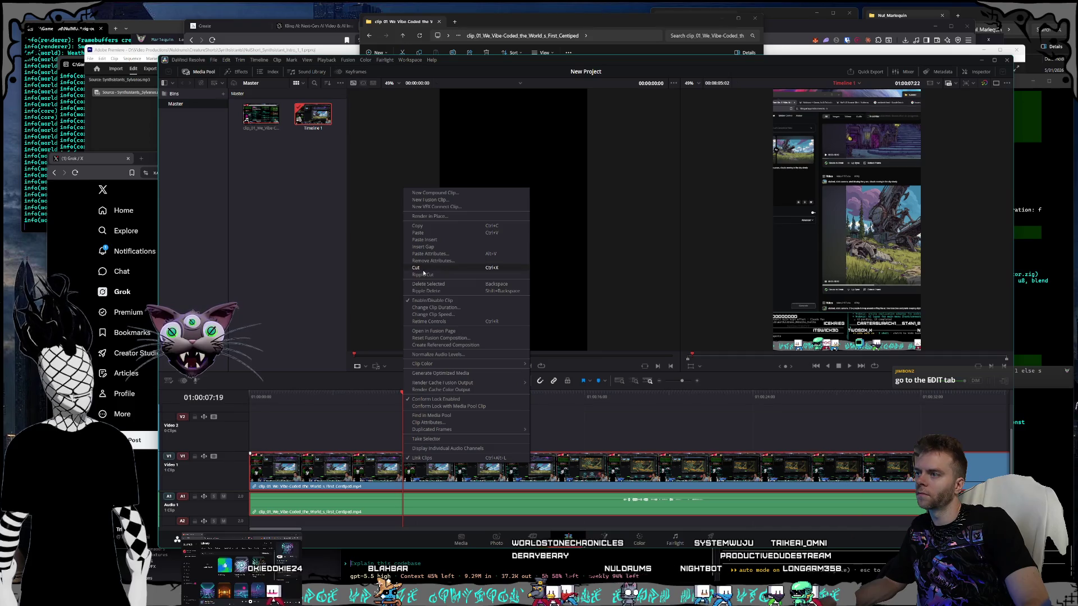
pyautogui.click(428, 284)
pyautogui.hotkey('ctrl', 'z')
pyautogui.rightClick(416, 465)
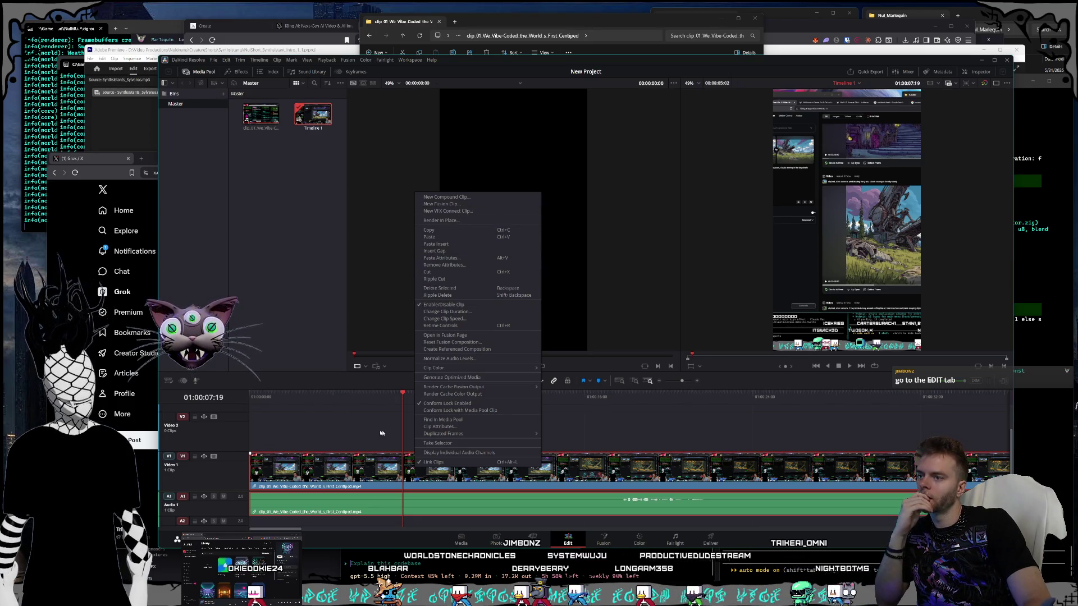
pyautogui.click(385, 434)
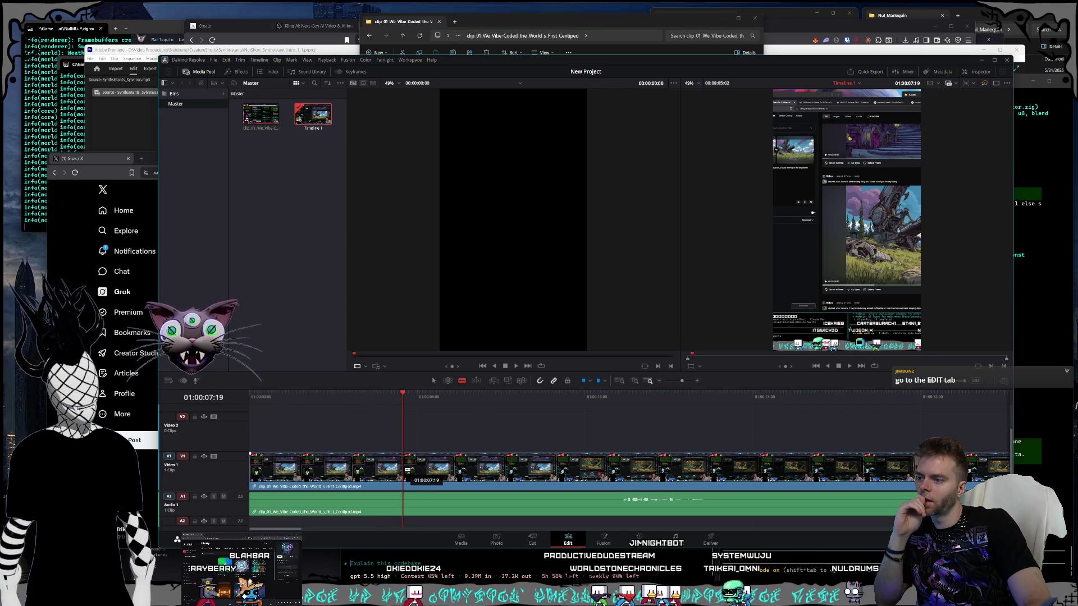
pyautogui.click(410, 469)
pyautogui.click(498, 469)
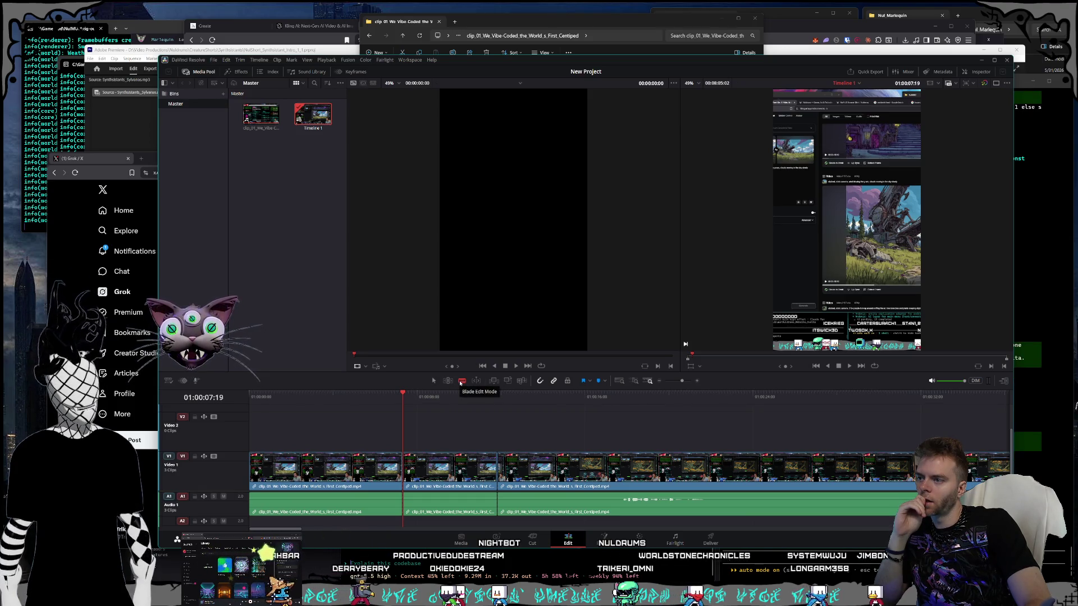
# Step: Ripple-delete the middle piece and cut the clip again just after the first cut
pyautogui.press('a')
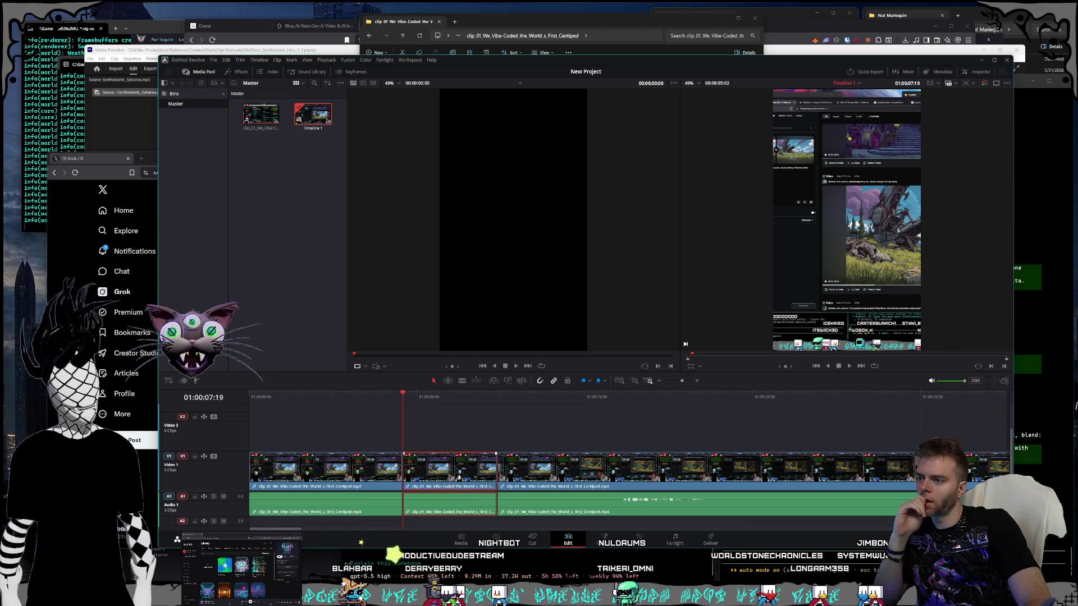
pyautogui.press('Delete')
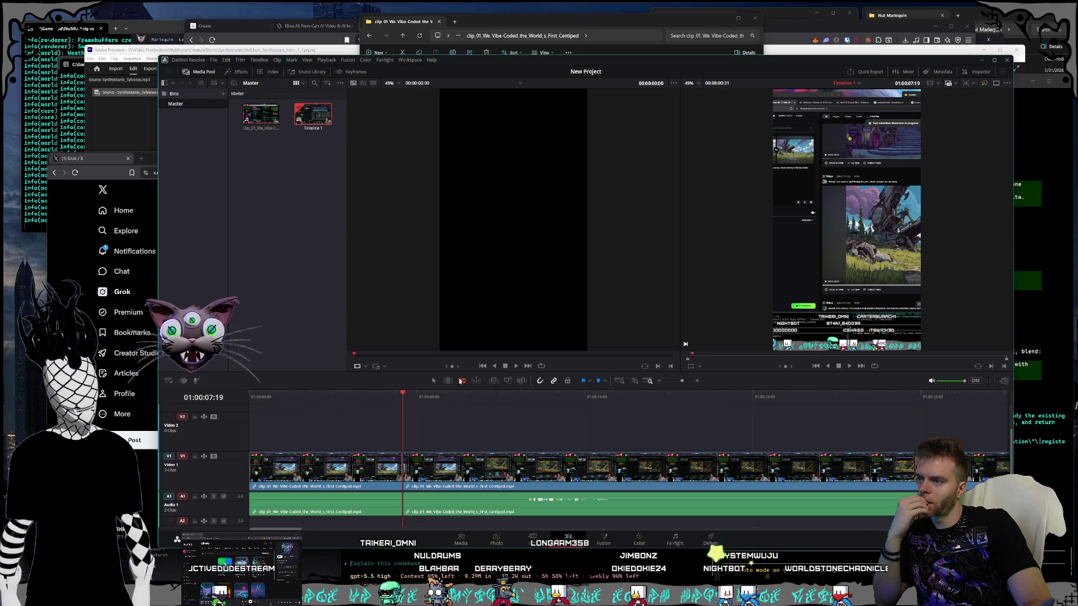
pyautogui.click(434, 466)
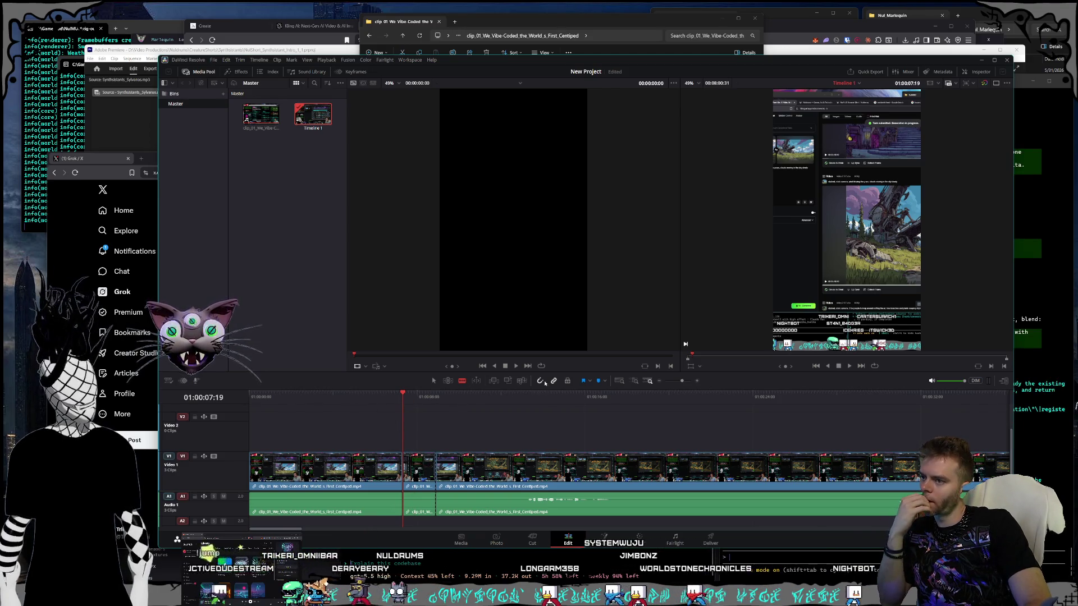
pyautogui.click(224, 62)
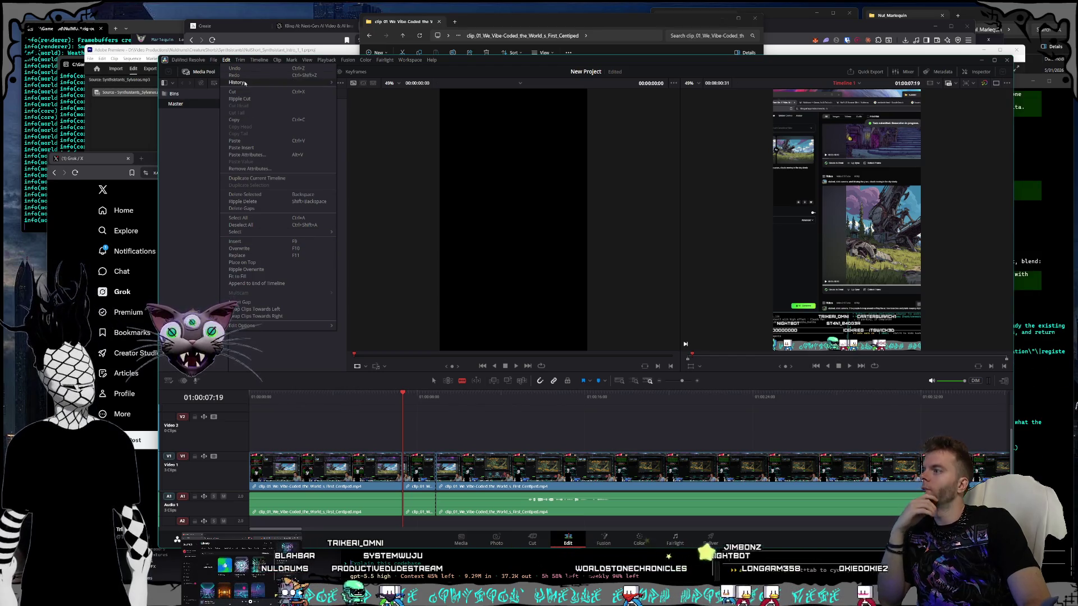
# Step: Ripple-delete the short piece just after 01:00:07:19 so the remaining clips join
pyautogui.moveTo(268, 85)
pyautogui.moveTo(245, 61)
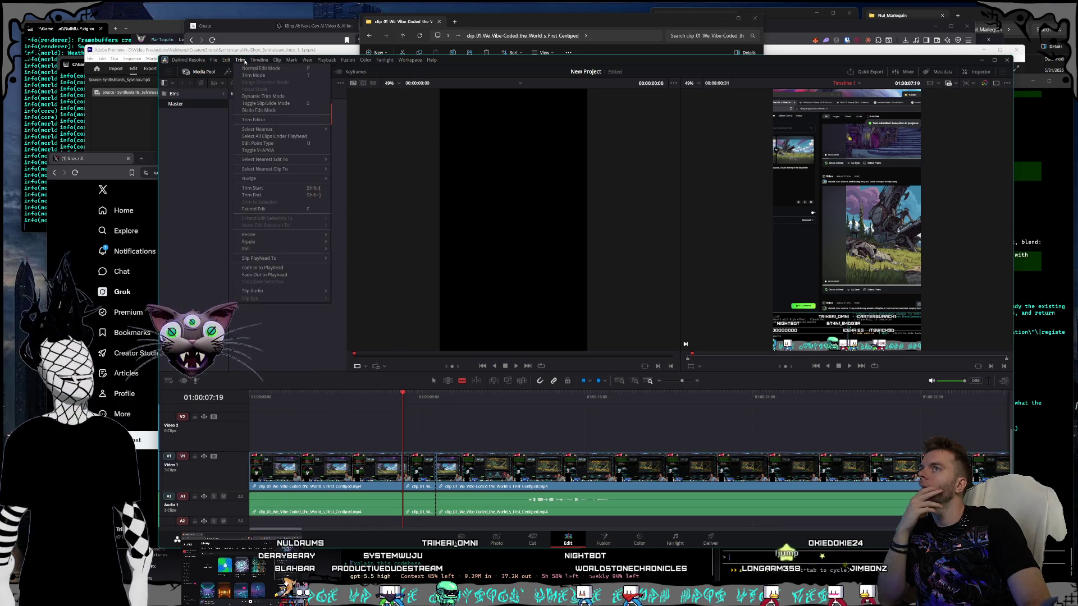
pyautogui.moveTo(379, 61)
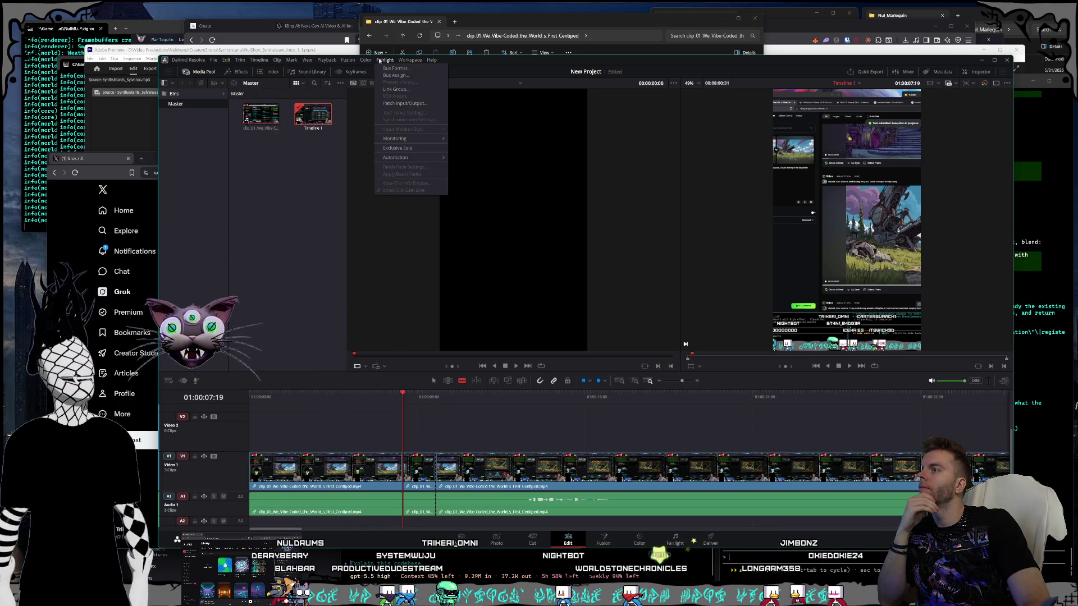
pyautogui.moveTo(322, 61)
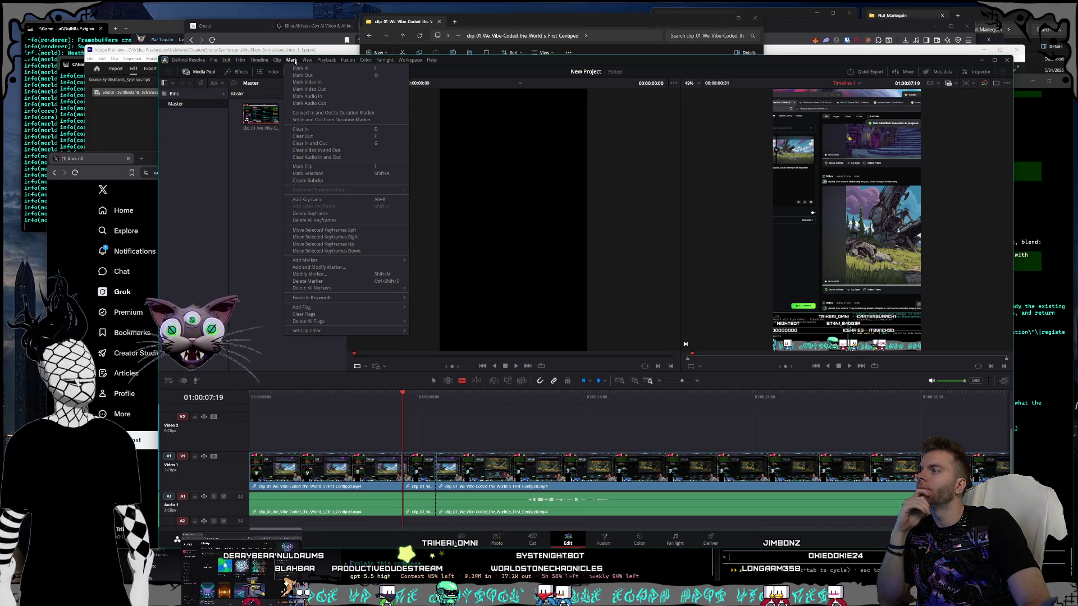
pyautogui.click(403, 421)
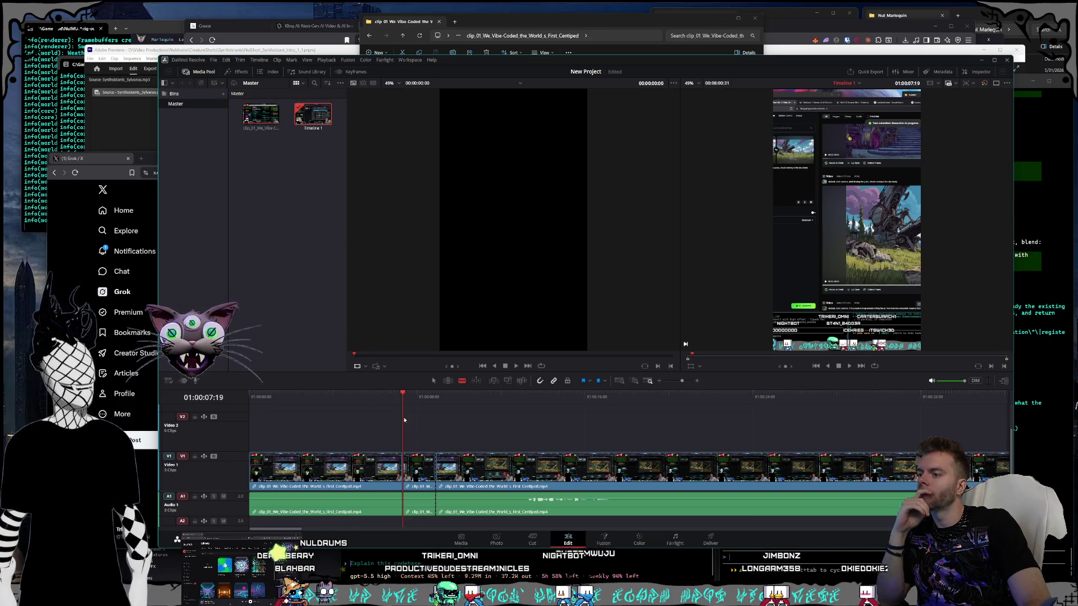
pyautogui.click(419, 469)
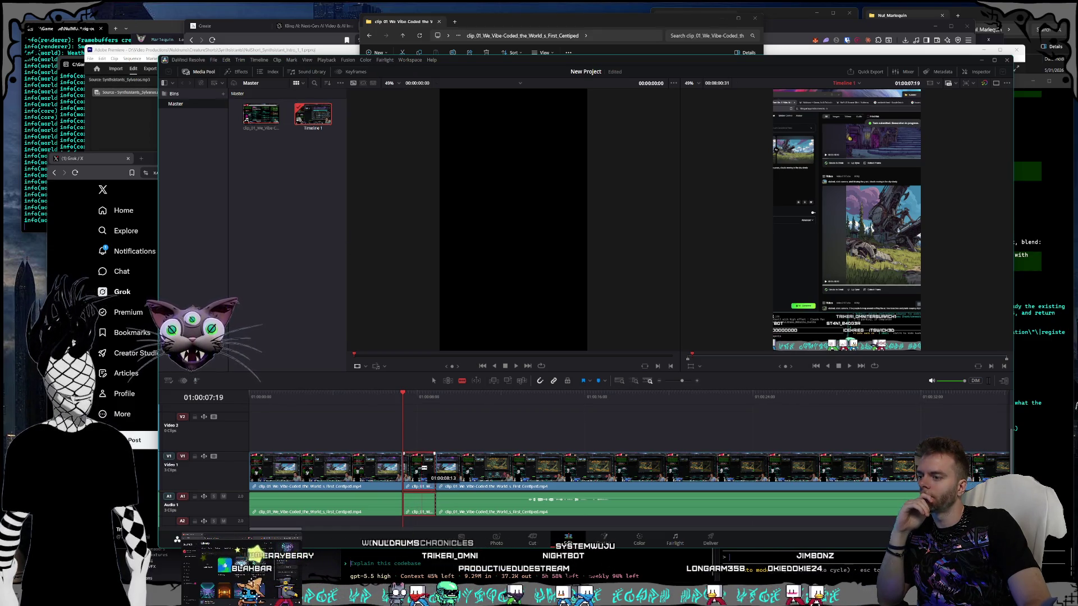
pyautogui.press('Delete')
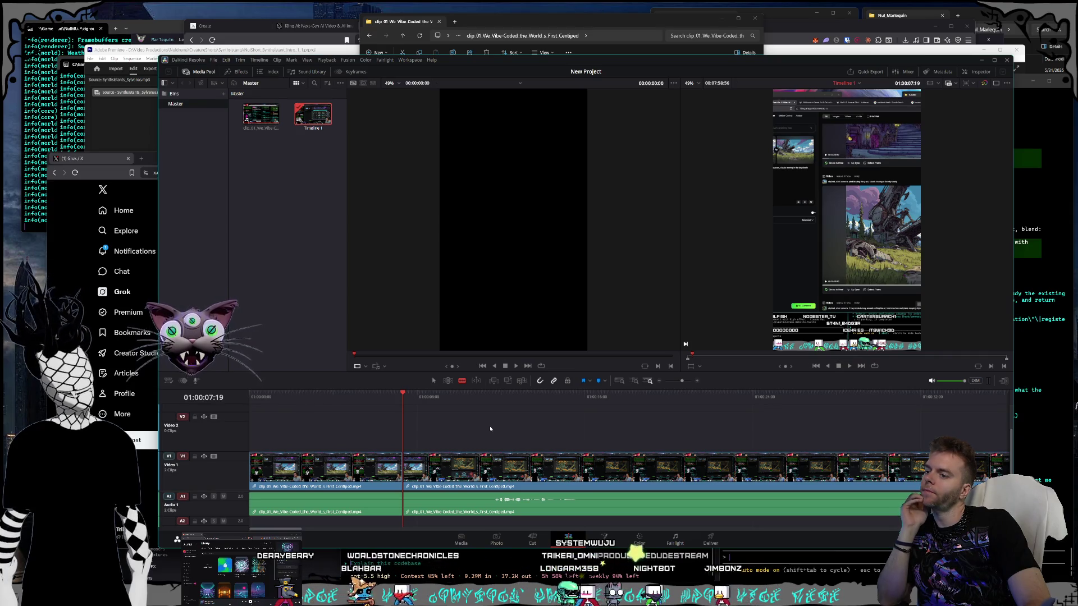
# Step: Zoom the timeline out and resize the video and audio tracks to see the whole edited clip
pyautogui.scroll(-3, 484, 442)
pyautogui.scroll(-5, 484, 443)
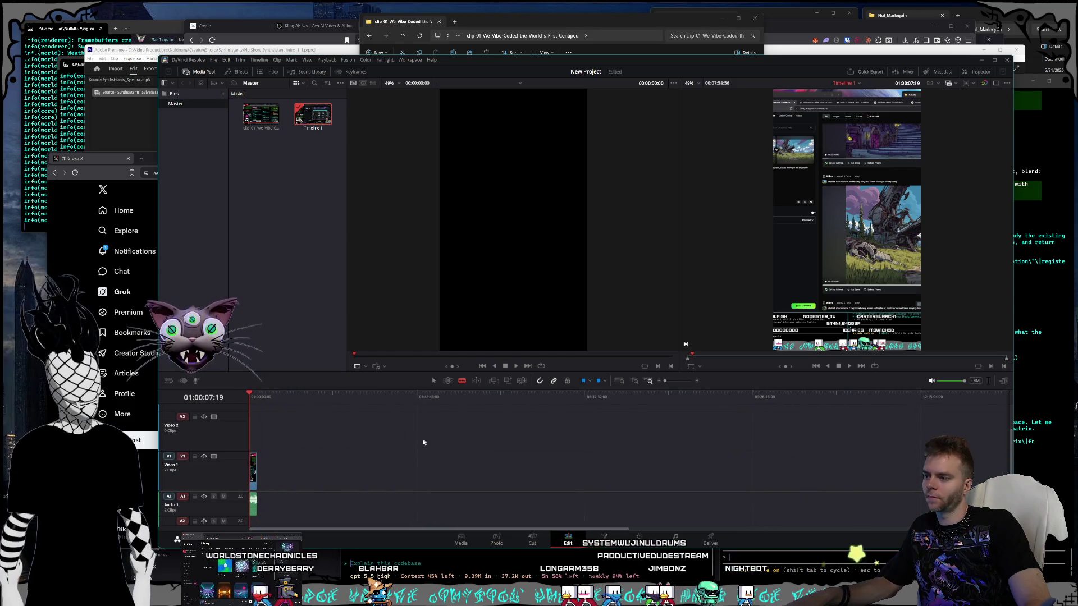
pyautogui.scroll(-1, 422, 439)
pyautogui.hscroll(3, 423, 441)
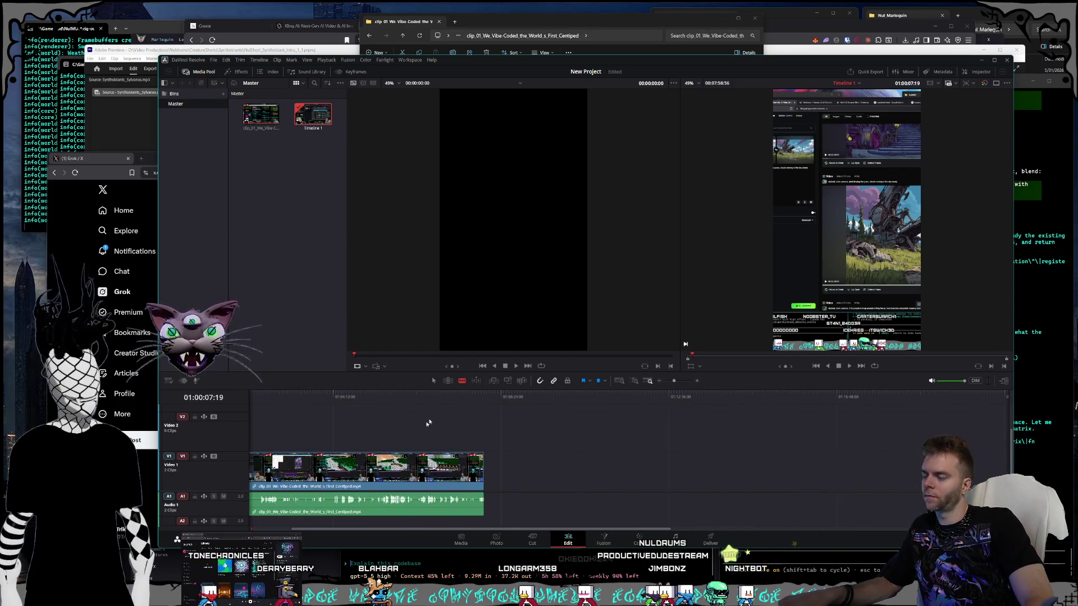
pyautogui.scroll(1, 419, 437)
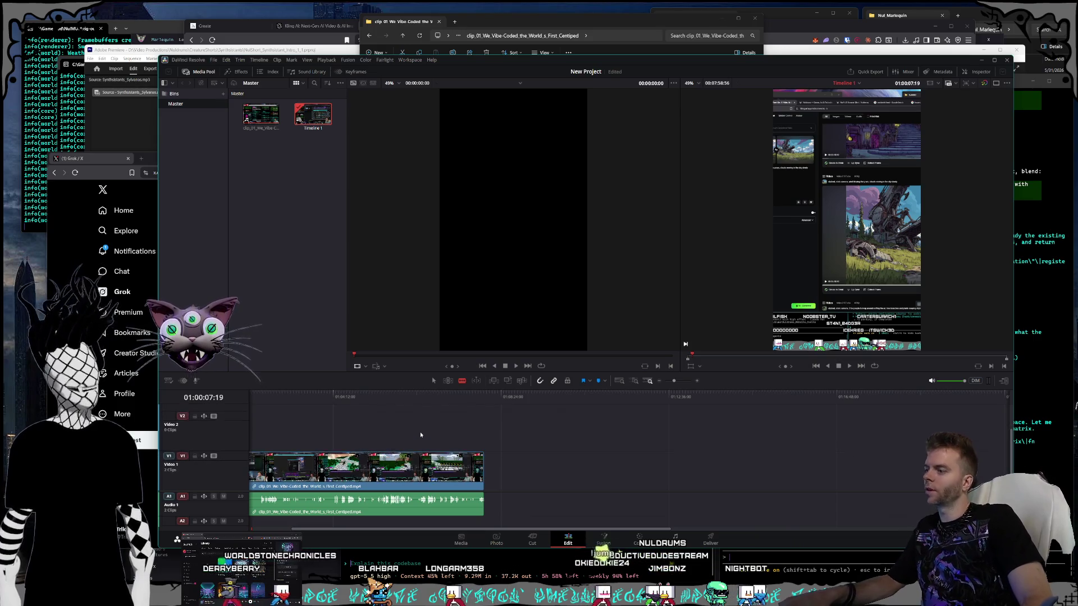
pyautogui.scroll(-4, 420, 432)
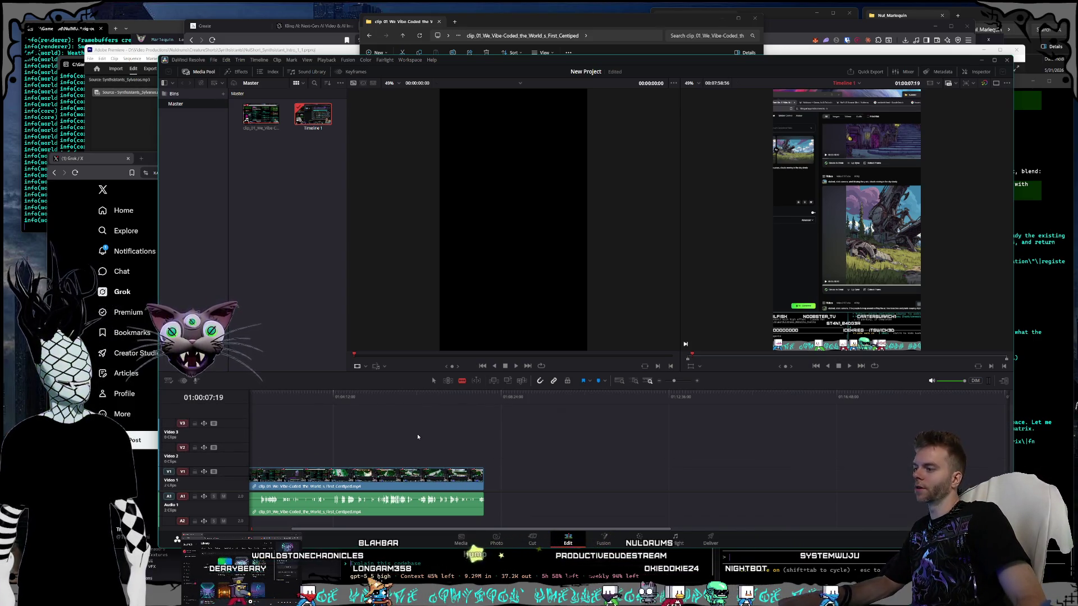
pyautogui.scroll(-2, 418, 437)
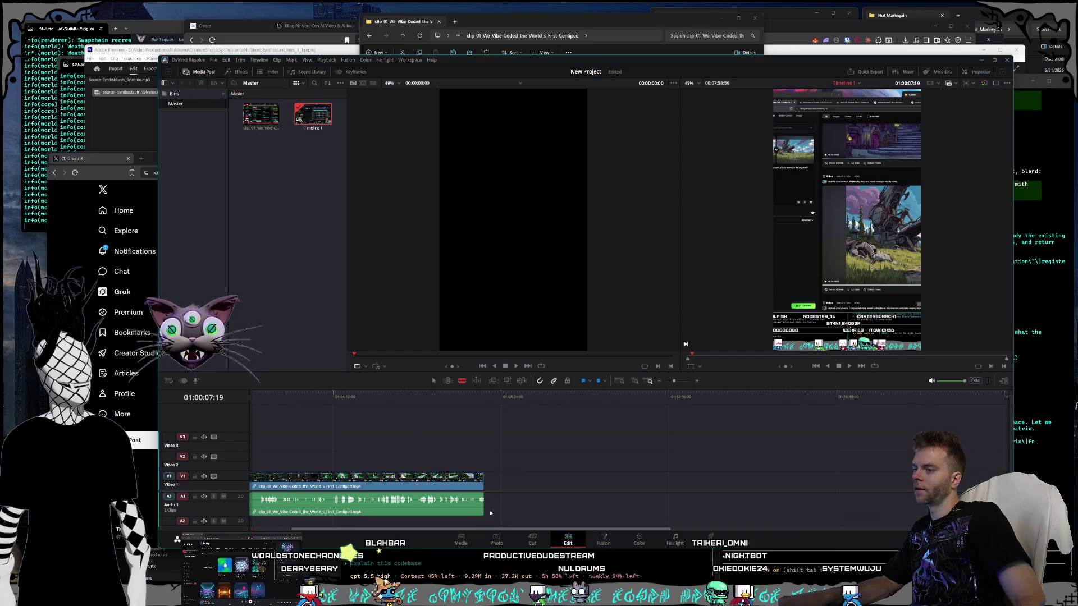
pyautogui.scroll(-4, 490, 509)
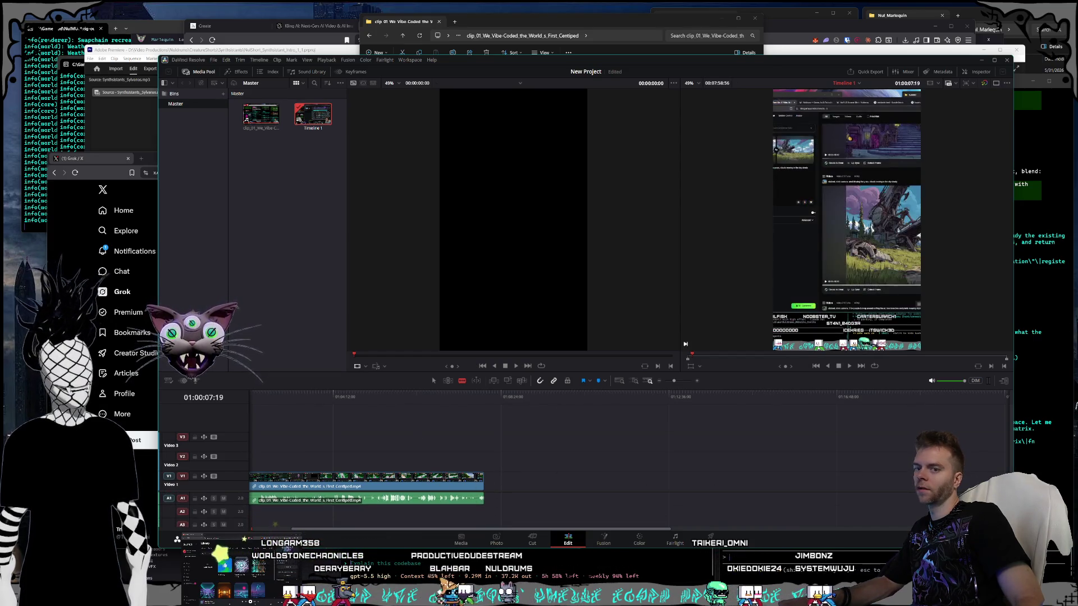
pyautogui.moveTo(659, 493); pyautogui.dragTo(658, 476)
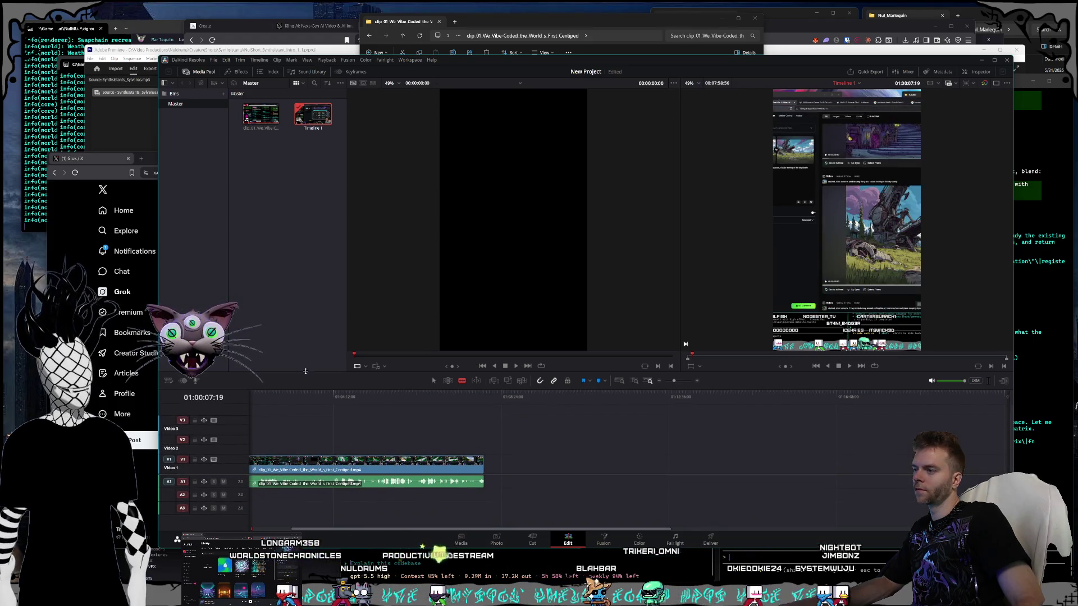
pyautogui.scroll(4, 343, 434)
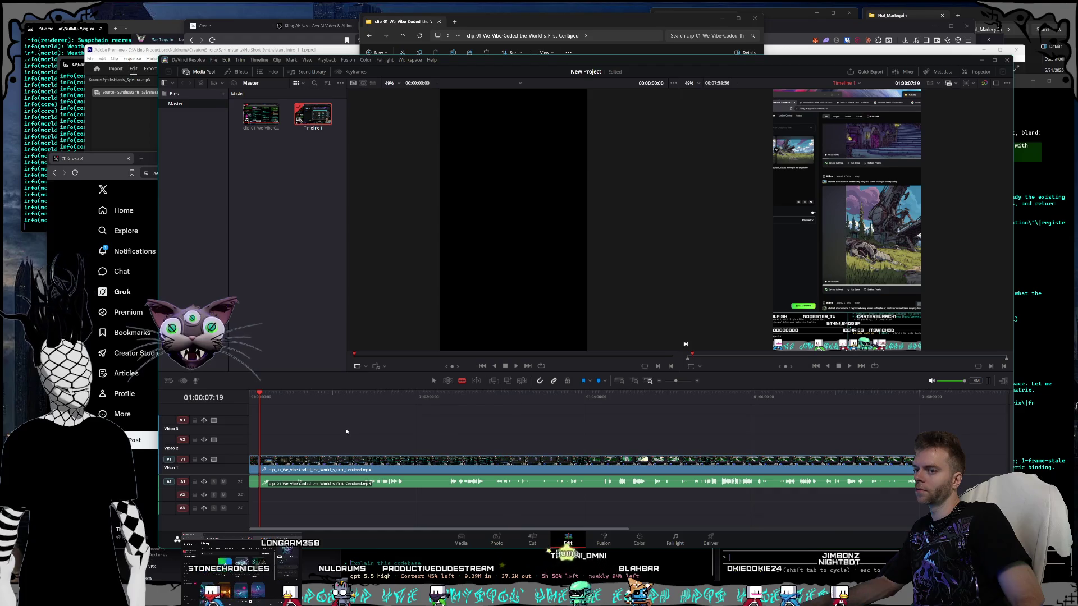
pyautogui.scroll(2, 345, 429)
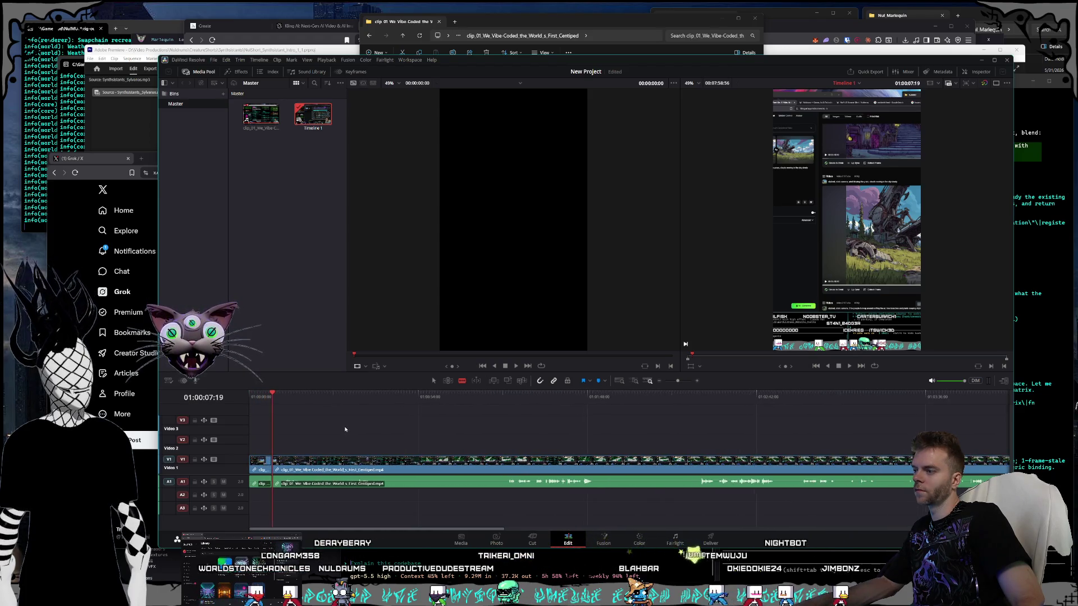
pyautogui.scroll(2, 345, 429)
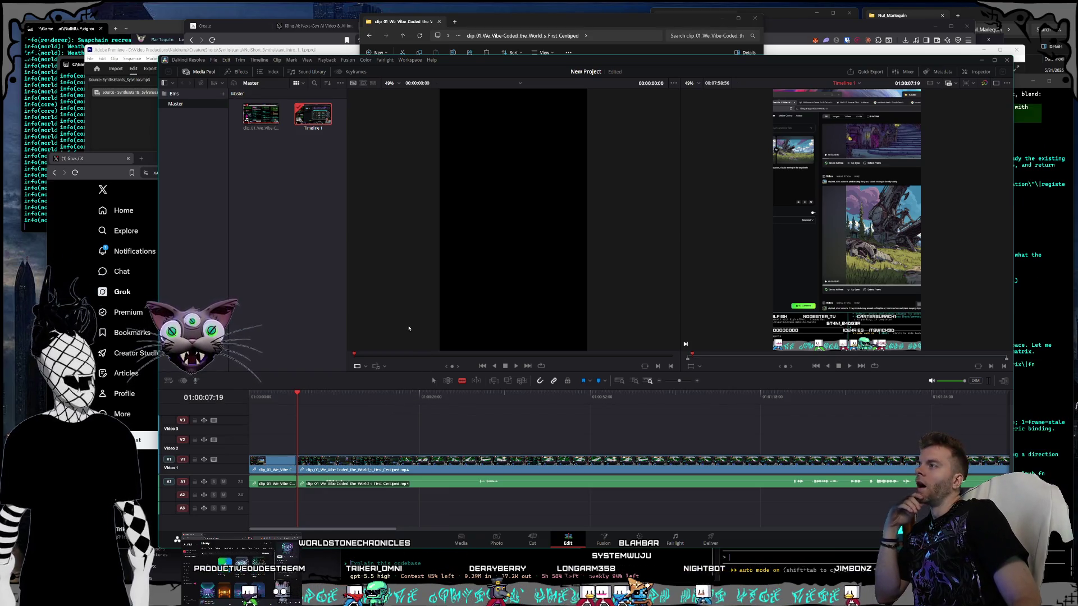
# Step: Select the clip, move the playhead to 01:02:05:00, and bring up Grok's timecode answer
pyautogui.press('a')
pyautogui.click(420, 472)
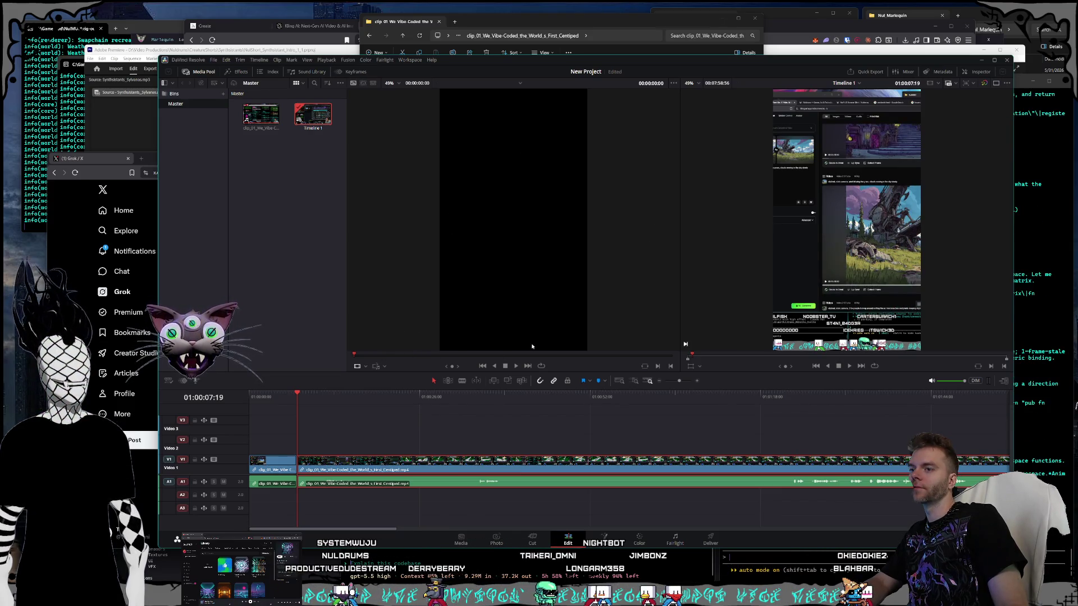
pyautogui.moveTo(699, 357); pyautogui.dragTo(817, 357)
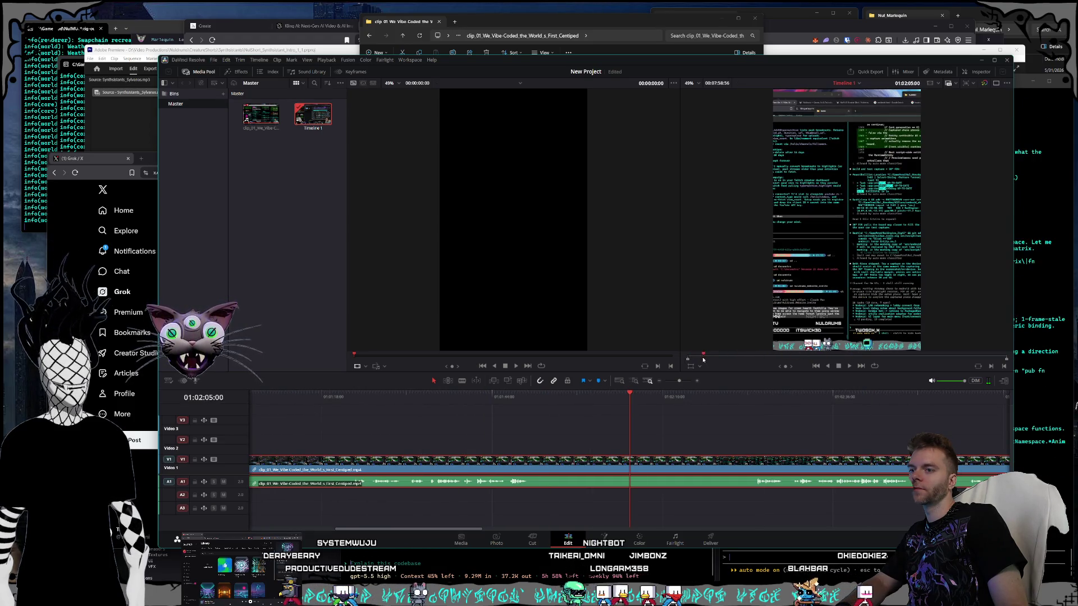
pyautogui.hotkey('alt', 'Tab')
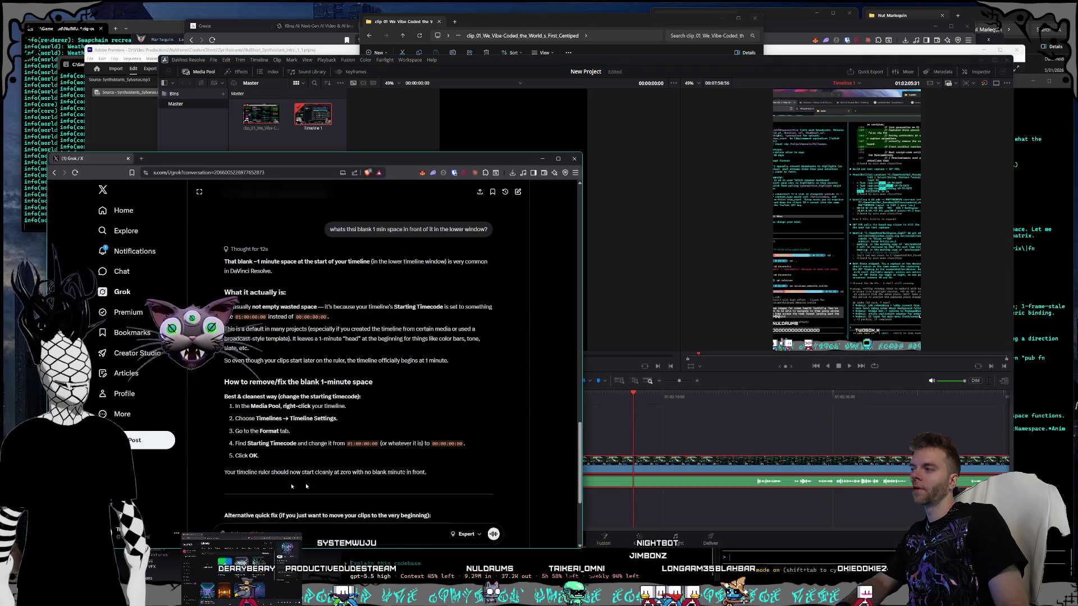
# Step: Finish reading Grok's steps for removing the blank first minute, then switch back to DaVinci Resolve
pyautogui.scroll(-3, 359, 359)
pyautogui.scroll(3, 359, 359)
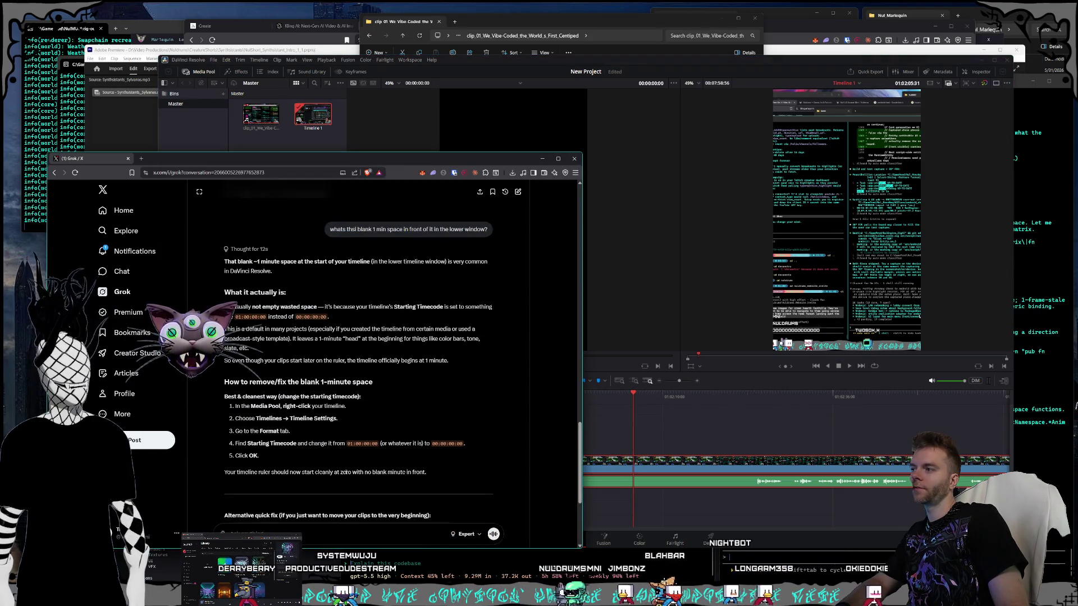
pyautogui.scroll(5, 797, 438)
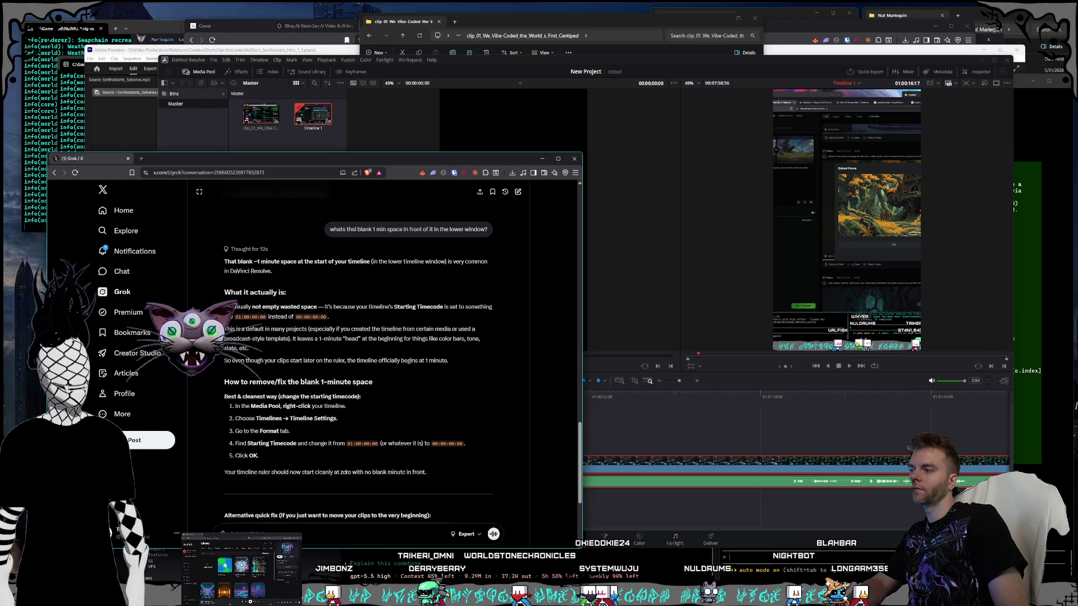
pyautogui.scroll(-3, 343, 477)
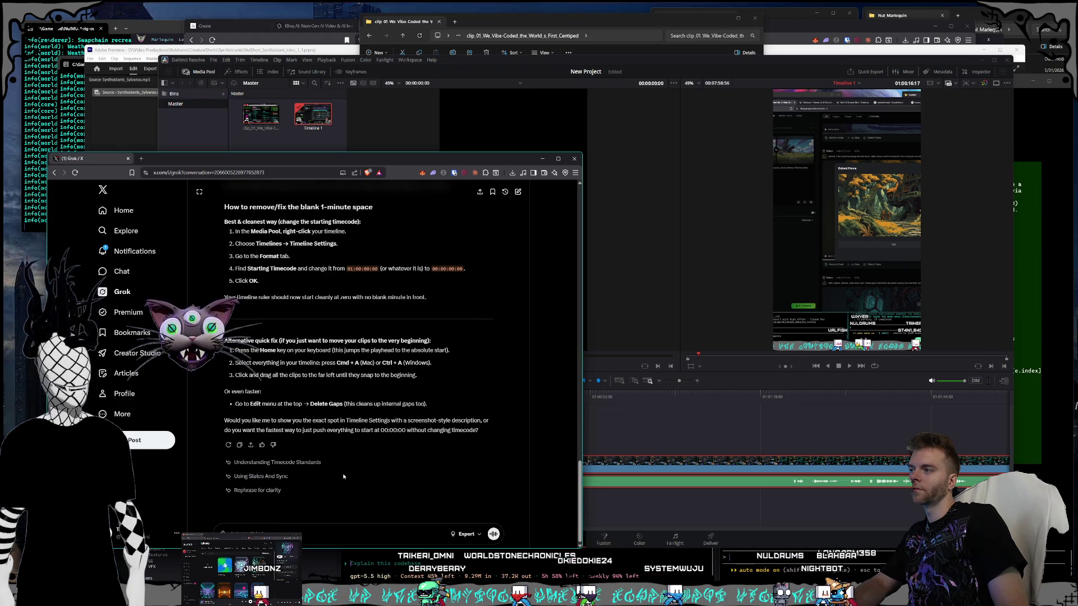
pyautogui.click(626, 419)
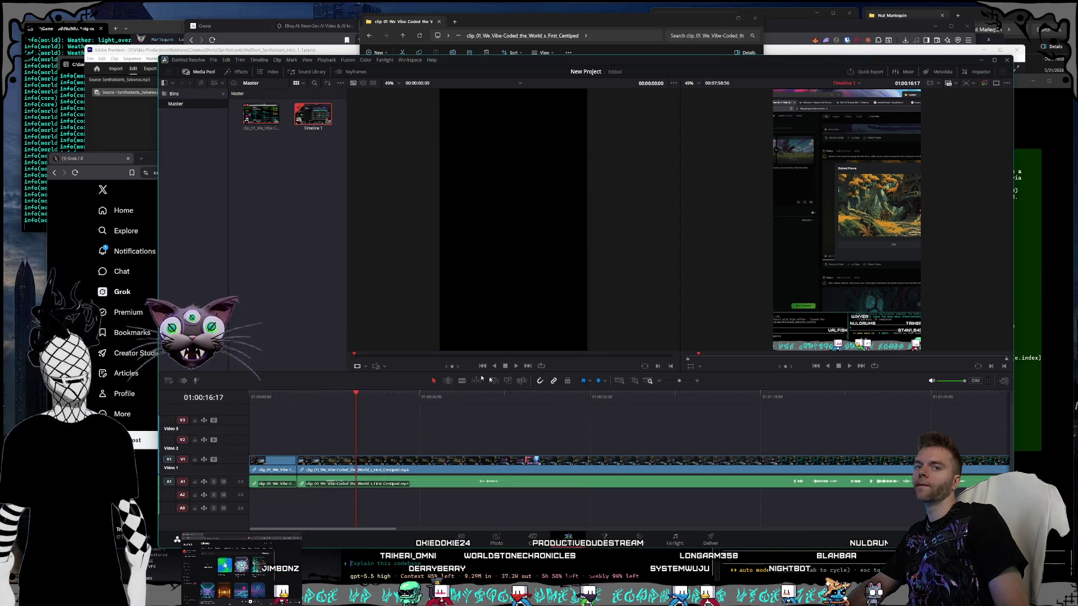
# Step: Set the playhead to 01:00:15:34 and search the Edit and Workspace menus for a Delete Gaps command
pyautogui.click(342, 398)
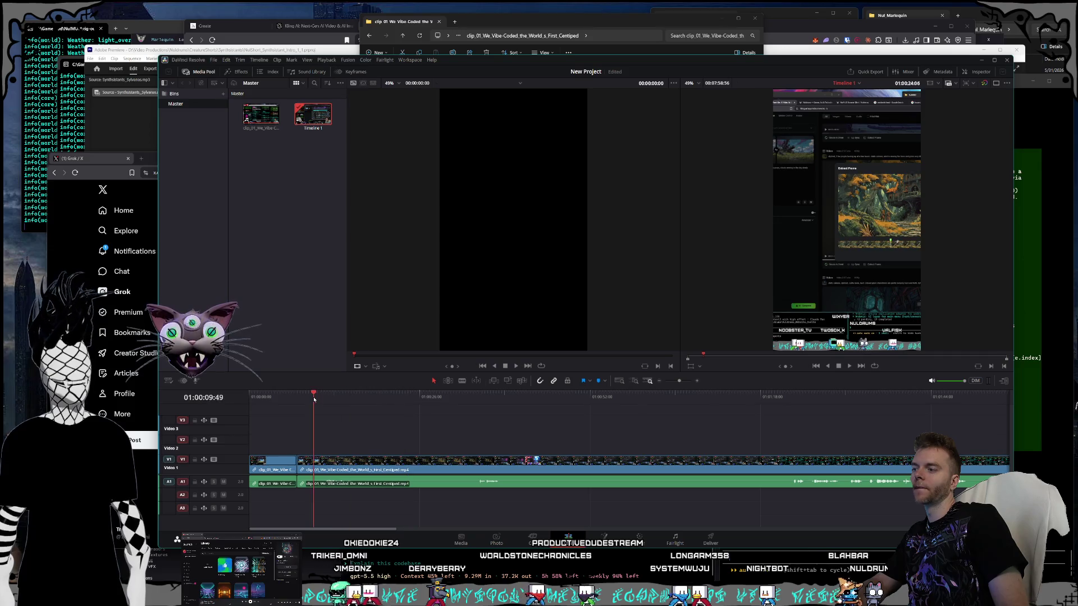
pyautogui.click(351, 397)
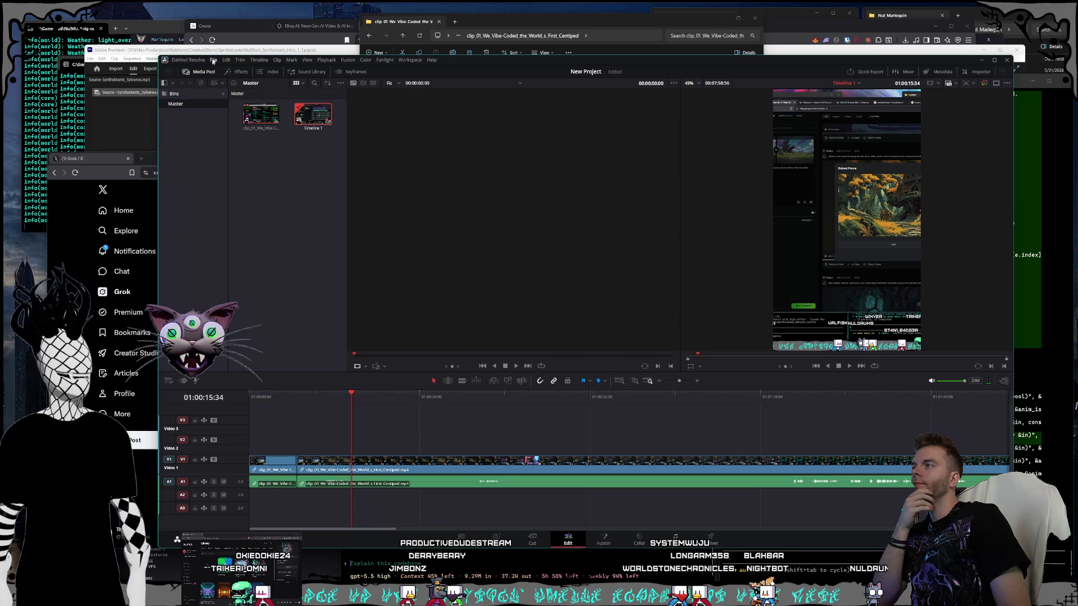
pyautogui.click(224, 60)
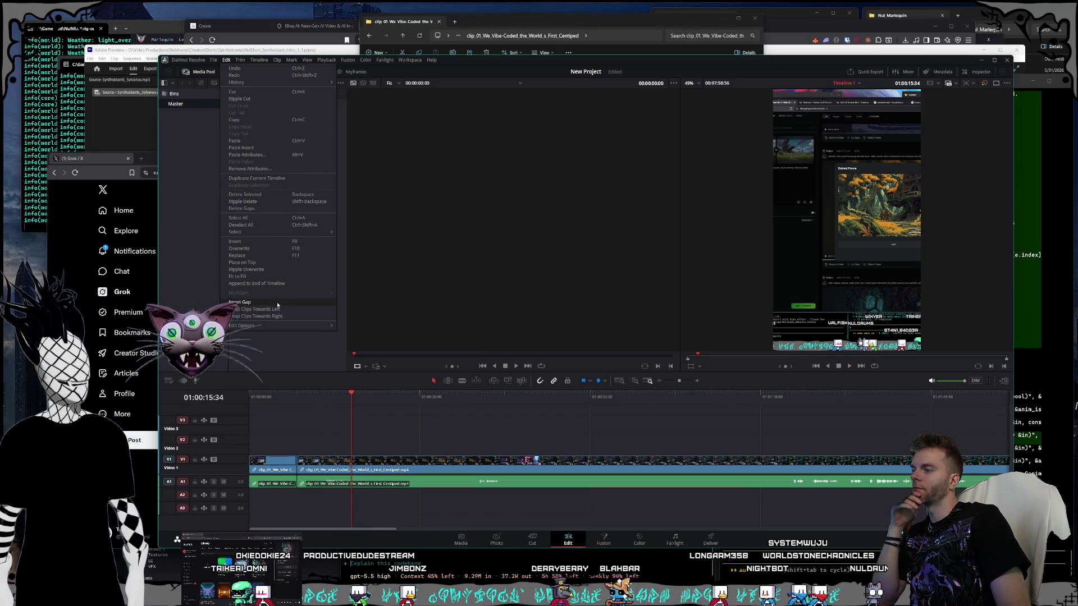
pyautogui.moveTo(265, 328)
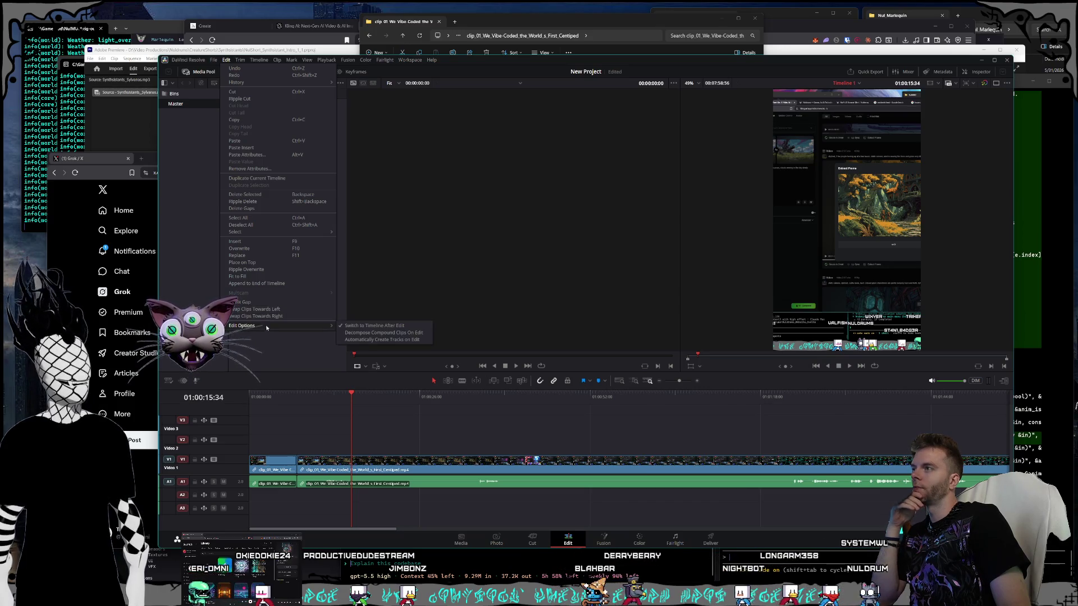
pyautogui.click(415, 61)
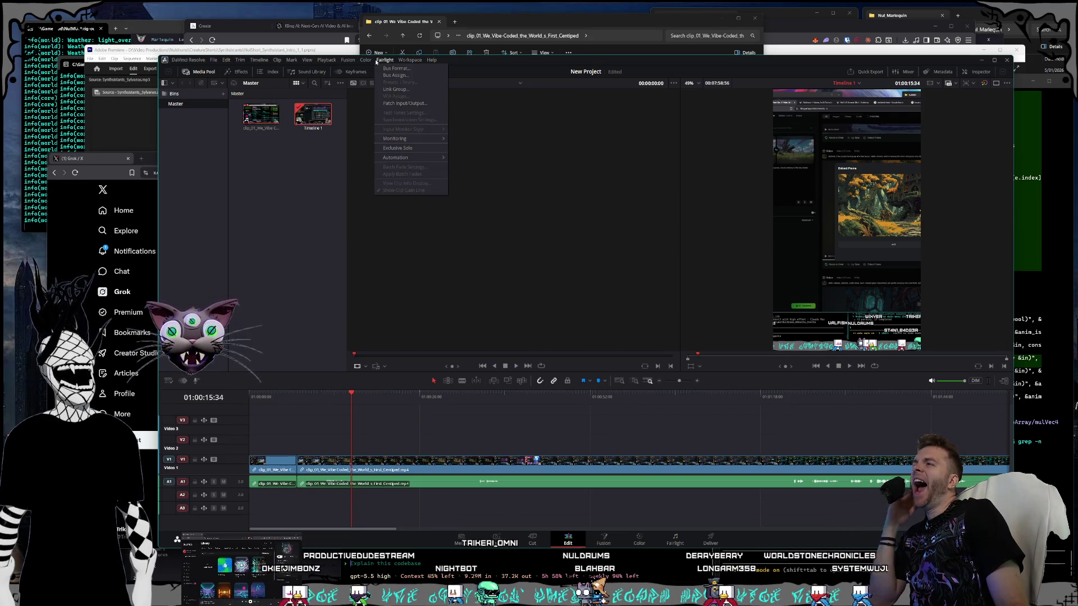
pyautogui.press('Escape')
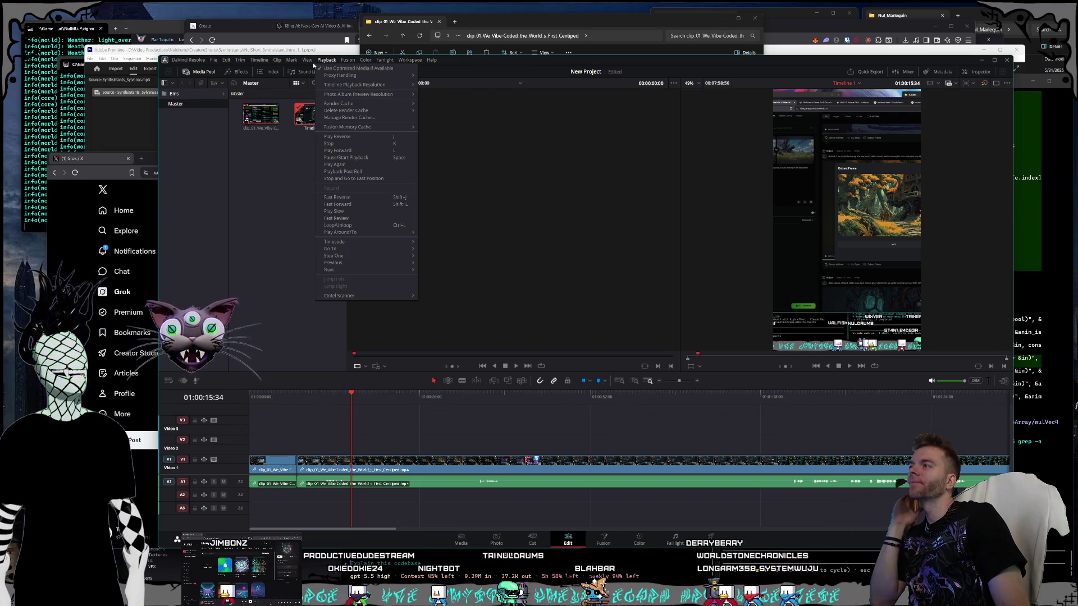
pyautogui.moveTo(259, 60)
pyautogui.moveTo(225, 59)
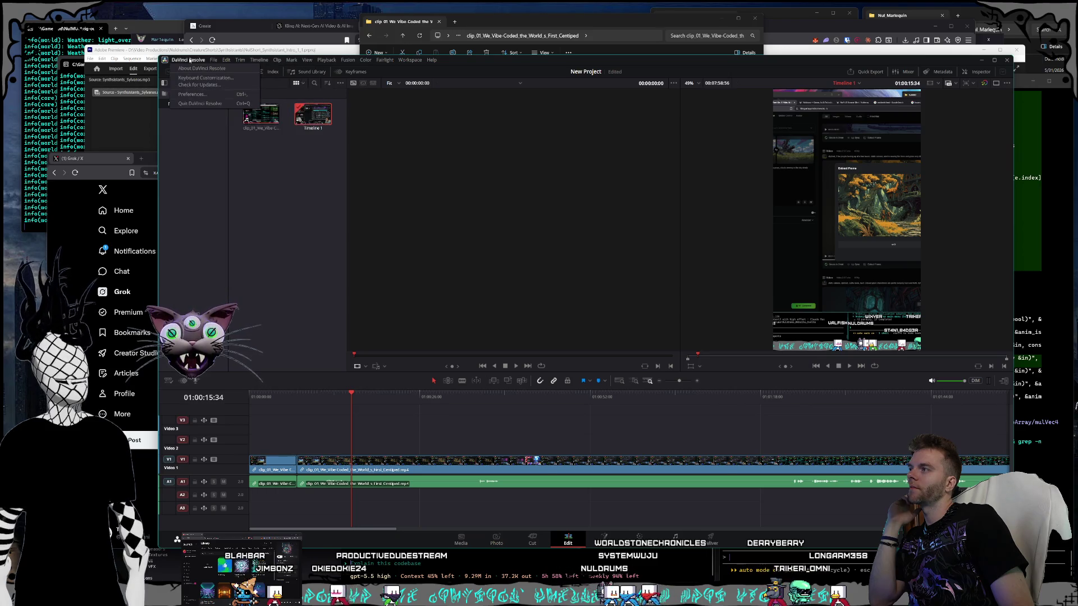
pyautogui.click(205, 78)
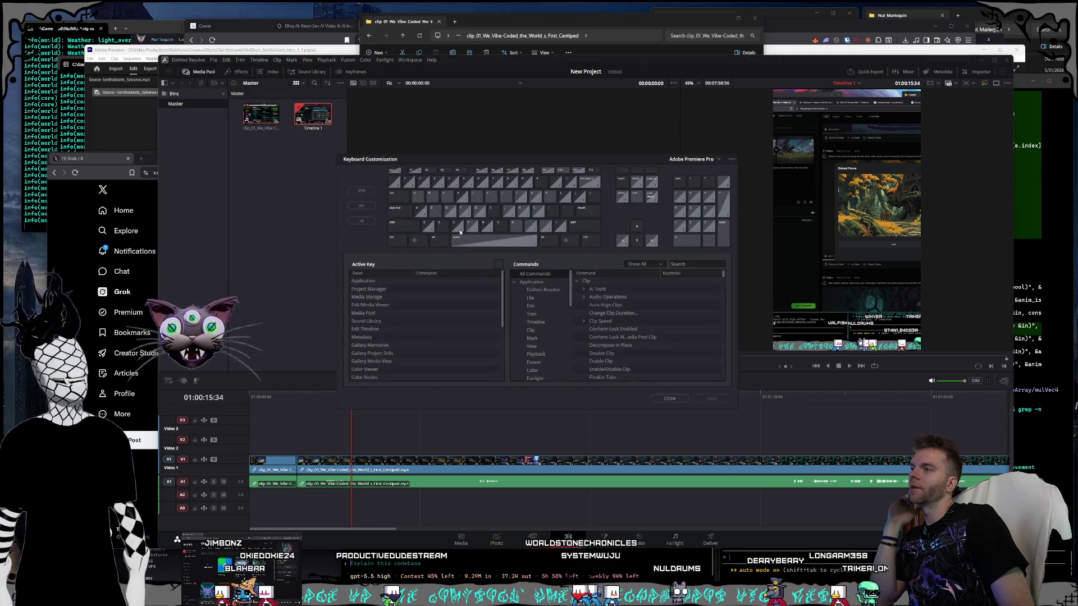
pyautogui.moveTo(415, 167); pyautogui.dragTo(378, 119)
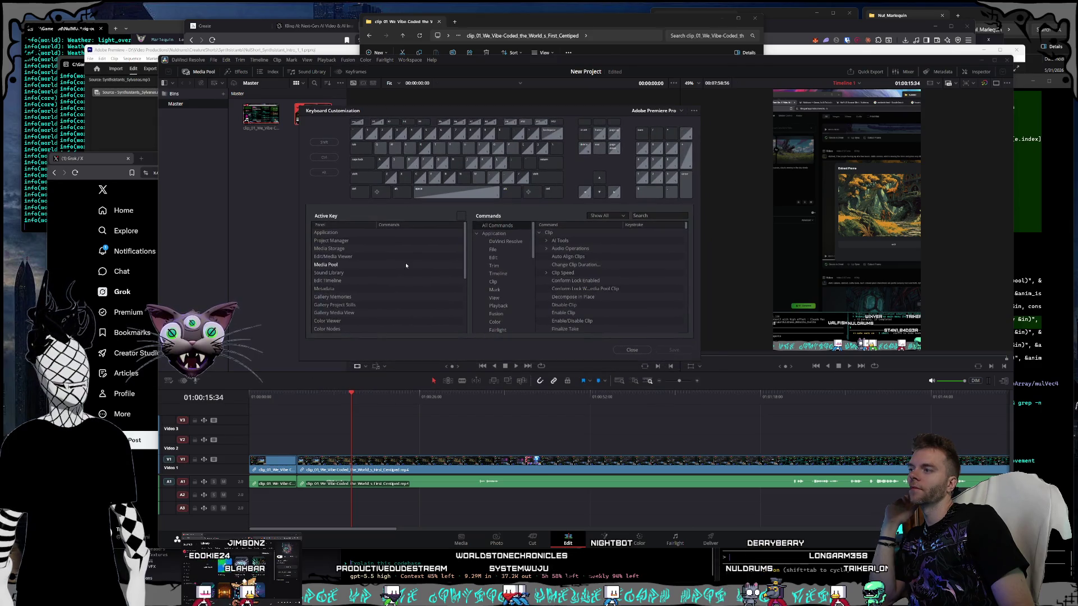
pyautogui.click(500, 258)
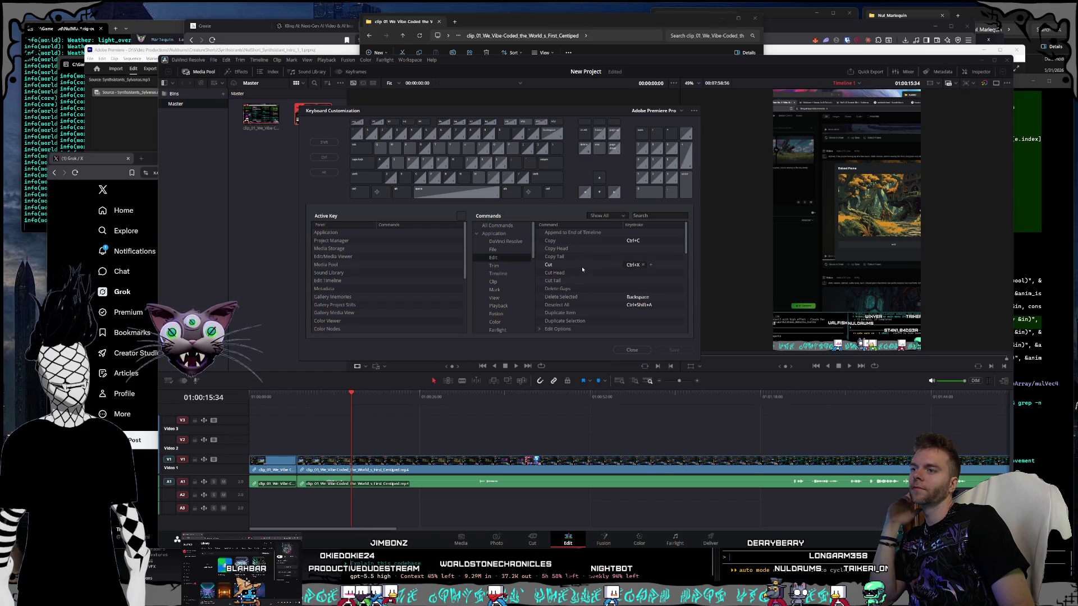
pyautogui.scroll(-5, 583, 270)
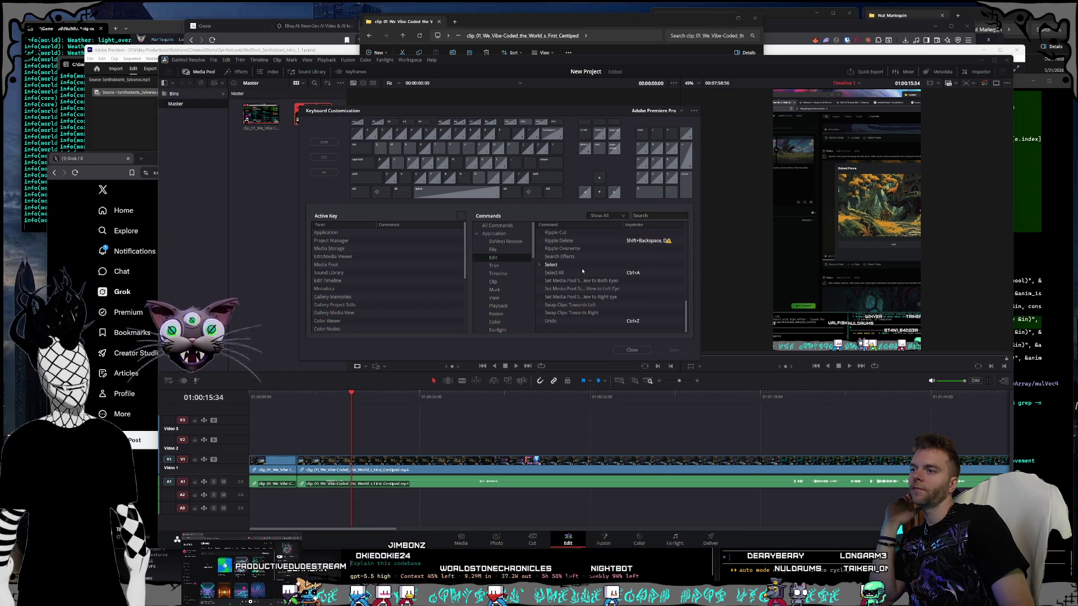
pyautogui.scroll(5, 584, 292)
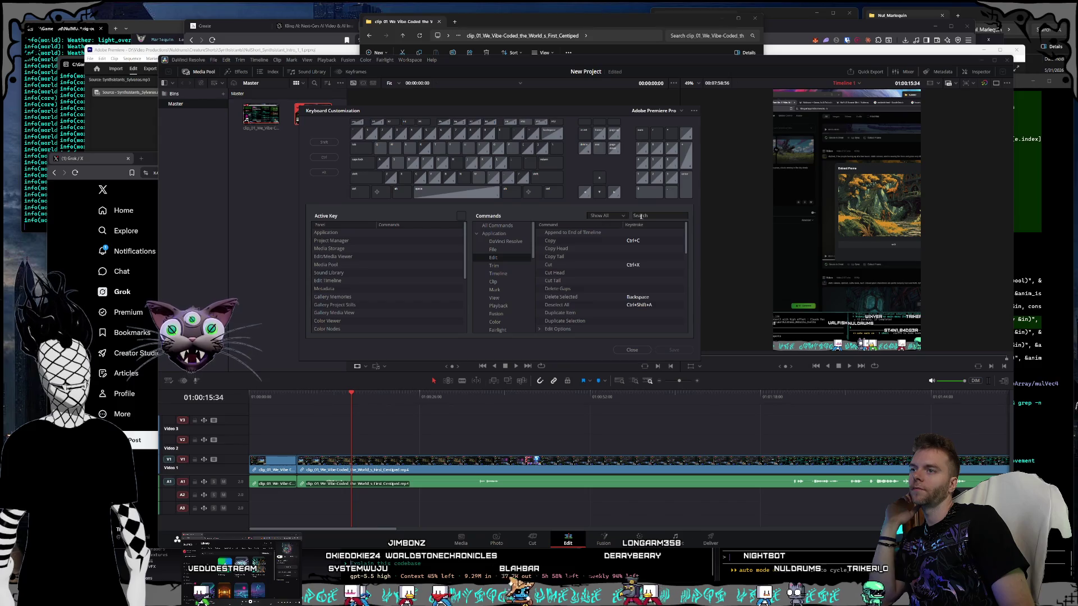
pyautogui.click(505, 242)
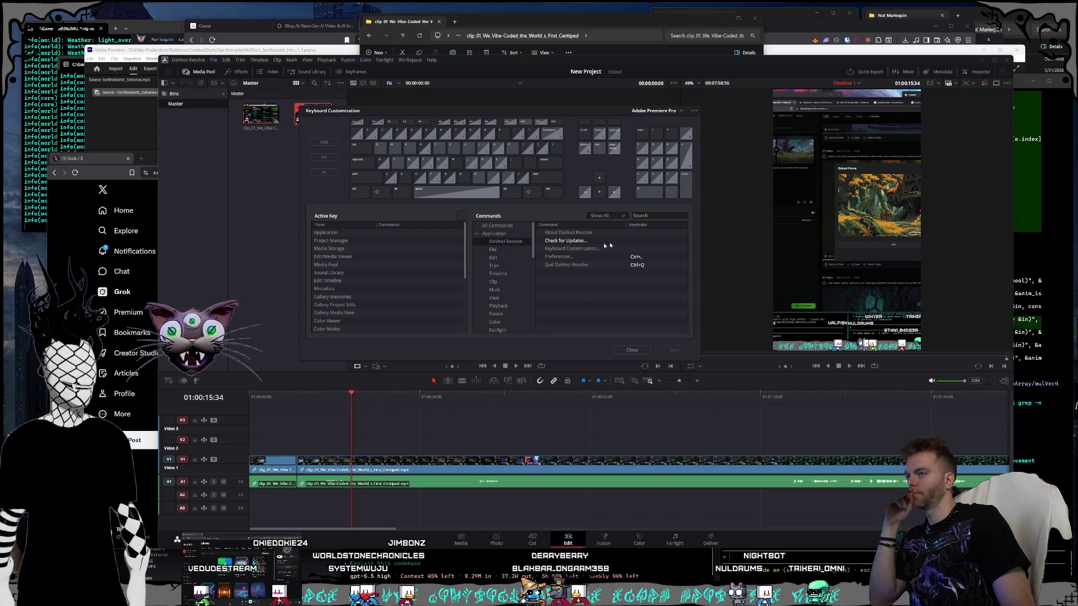
pyautogui.click(661, 215)
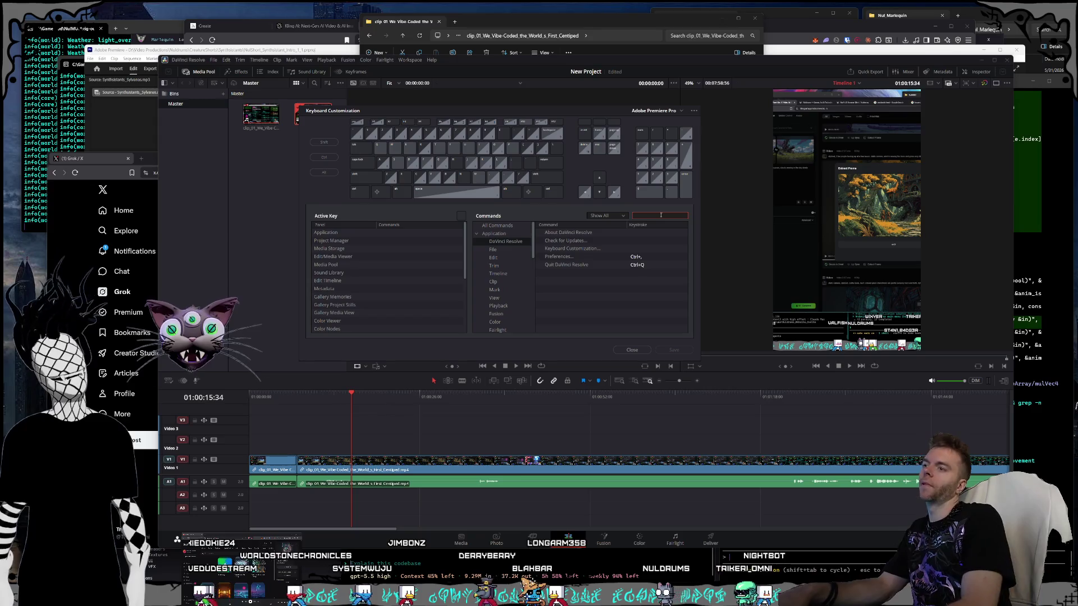
pyautogui.write('blade')
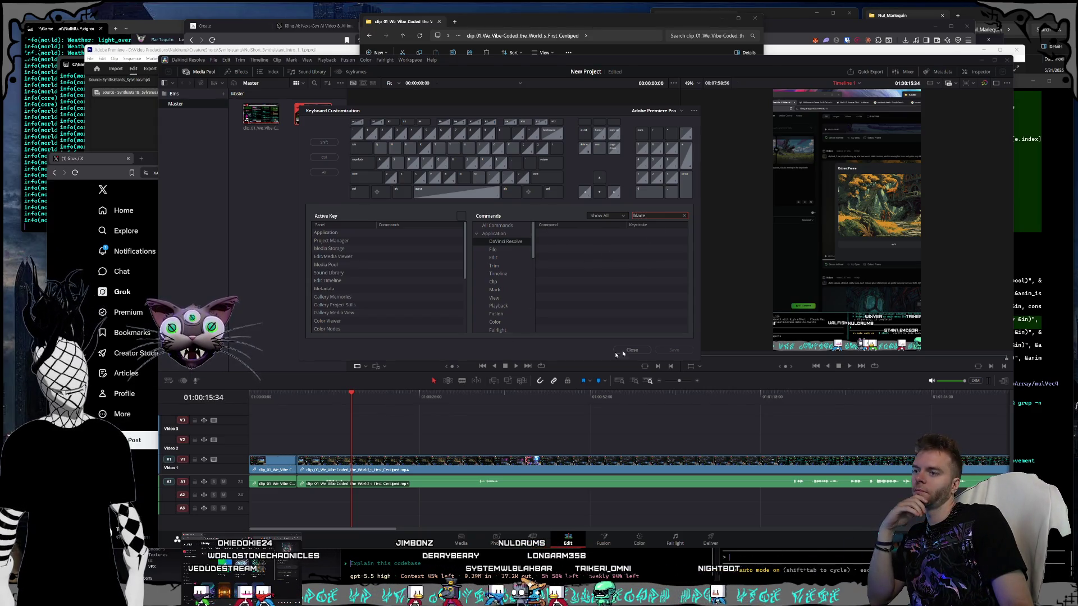
pyautogui.click(636, 351)
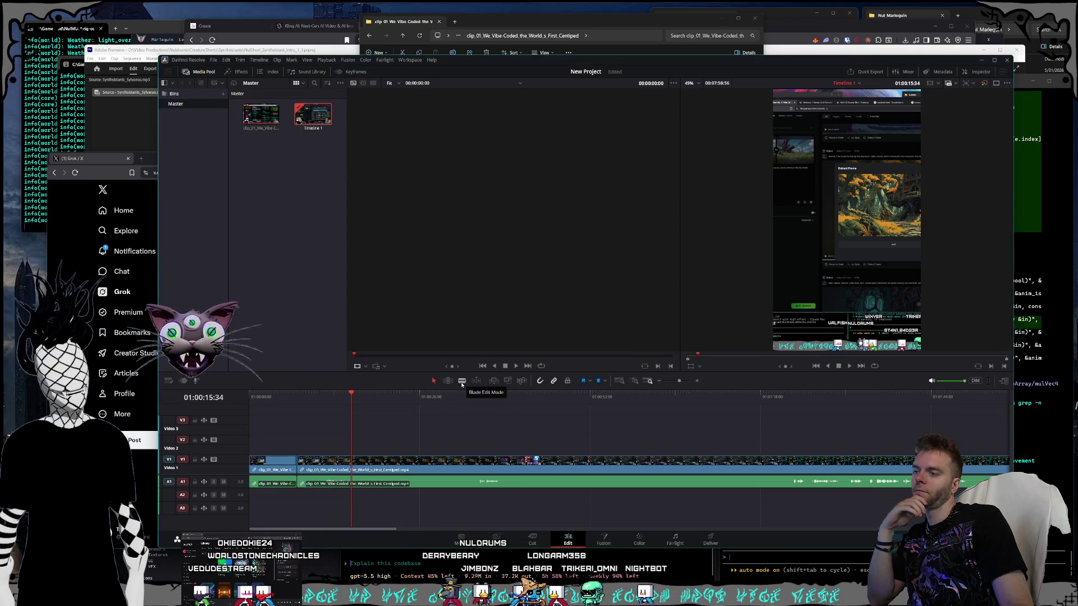
pyautogui.click(192, 60)
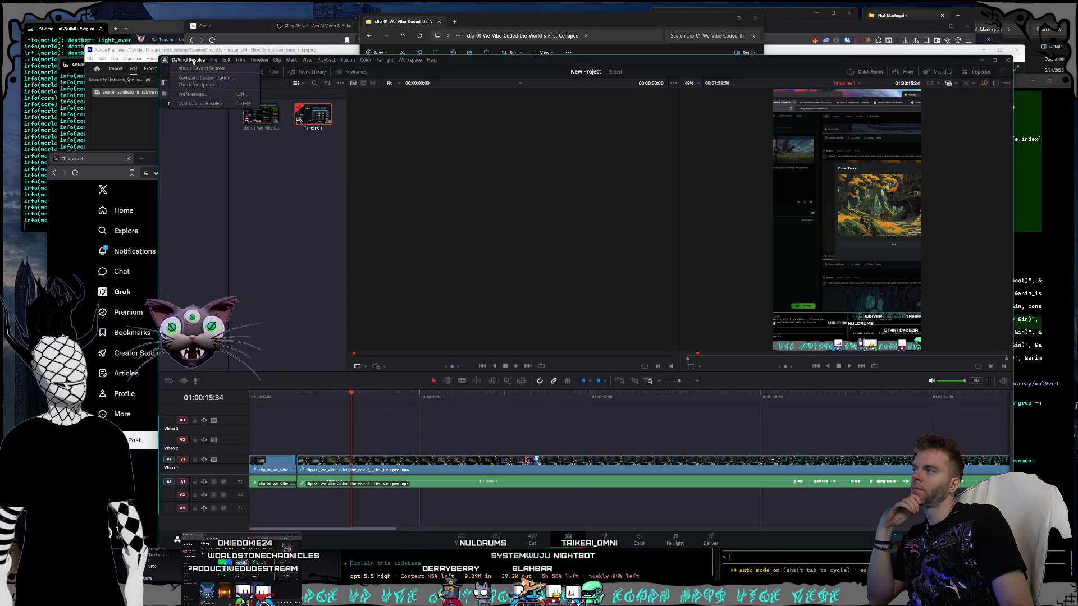
# Step: Search the Keyboard Customization commands for 'mode', then close the dialog
pyautogui.click(194, 78)
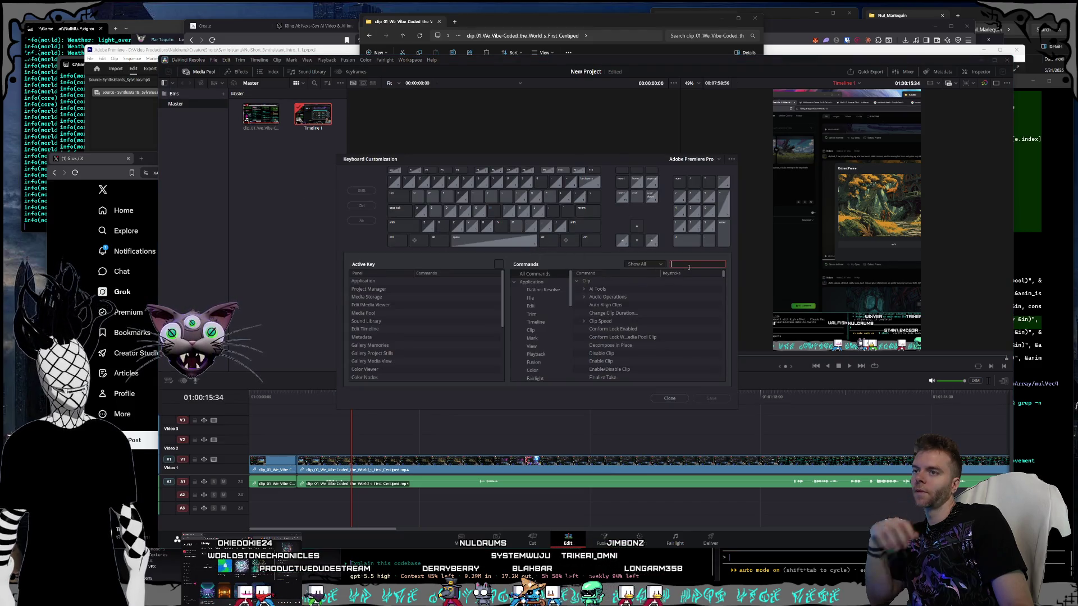
pyautogui.write('mode')
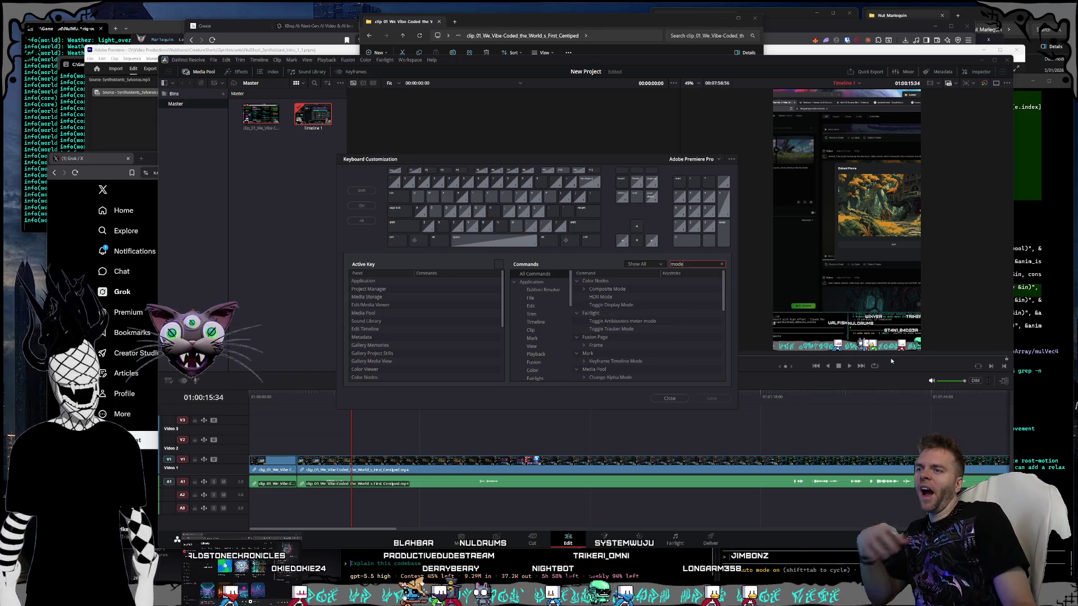
pyautogui.scroll(-2, 663, 337)
pyautogui.scroll(-3, 663, 311)
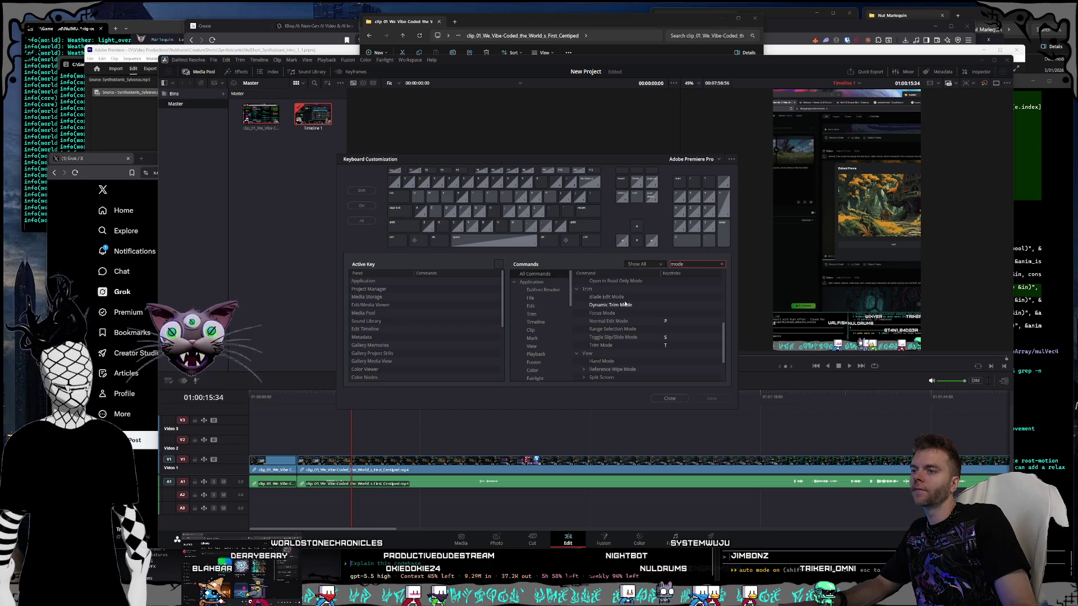
pyautogui.click(670, 399)
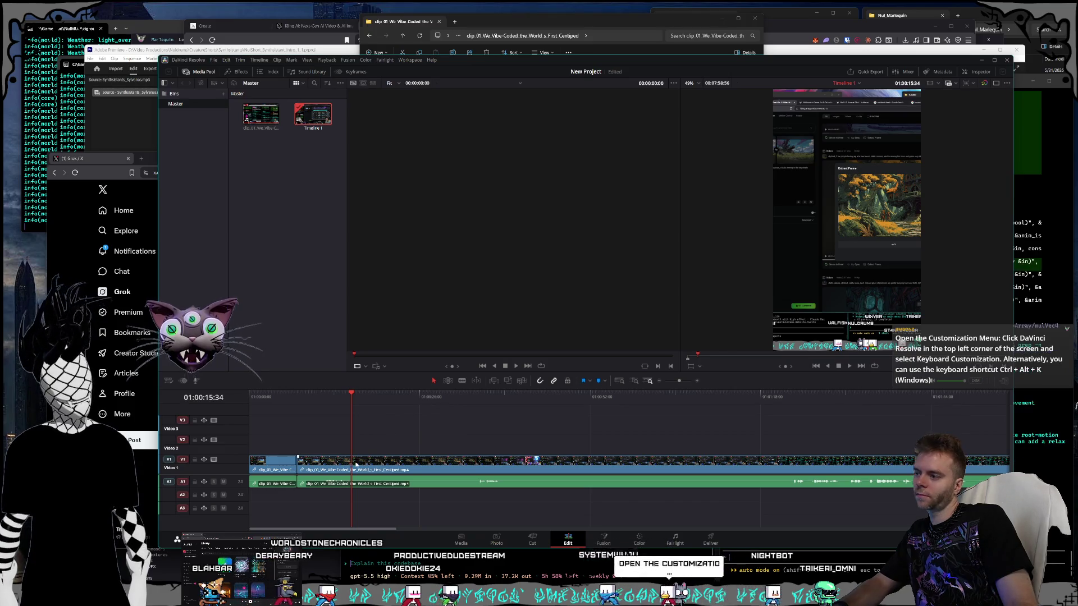
# Step: Select the long clip, reopen Keyboard Customization, and start assigning a keystroke to Blade Edit Mode
pyautogui.click(393, 465)
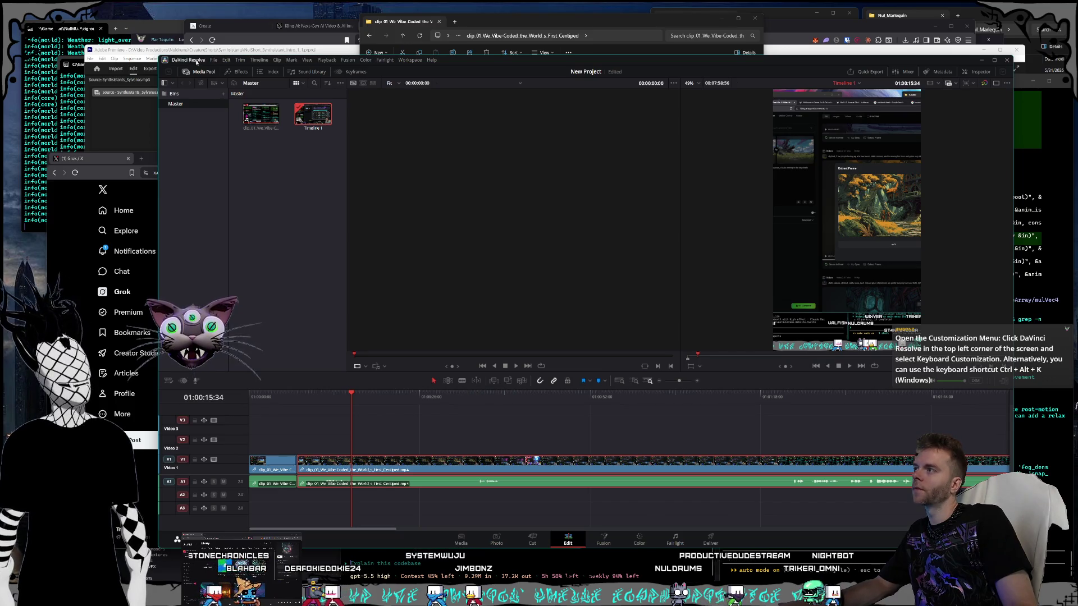
pyautogui.click(196, 60)
pyautogui.click(202, 78)
pyautogui.write('blad')
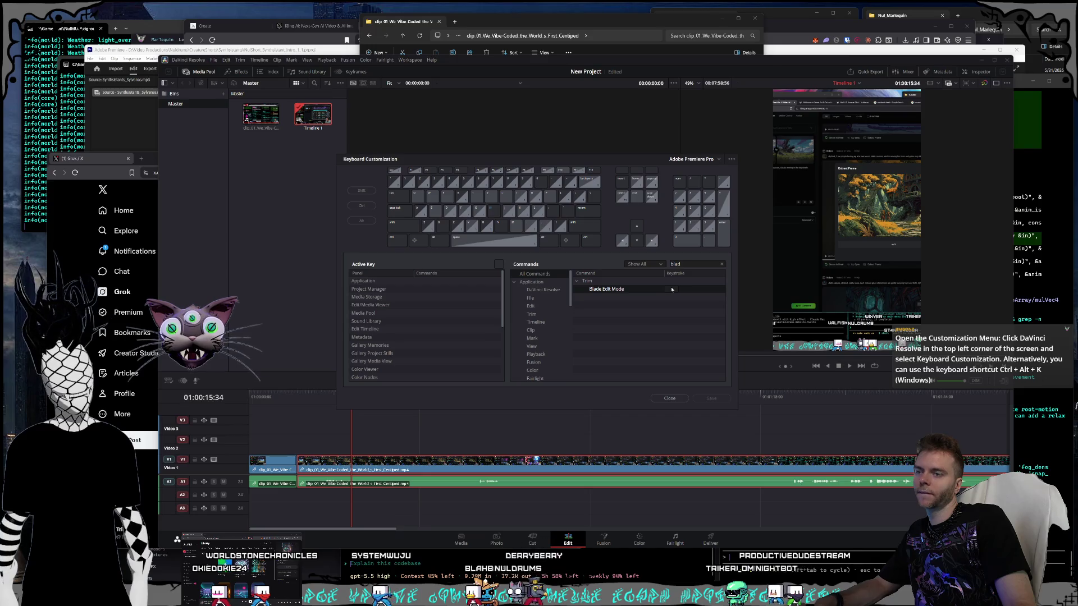
pyautogui.click(673, 289)
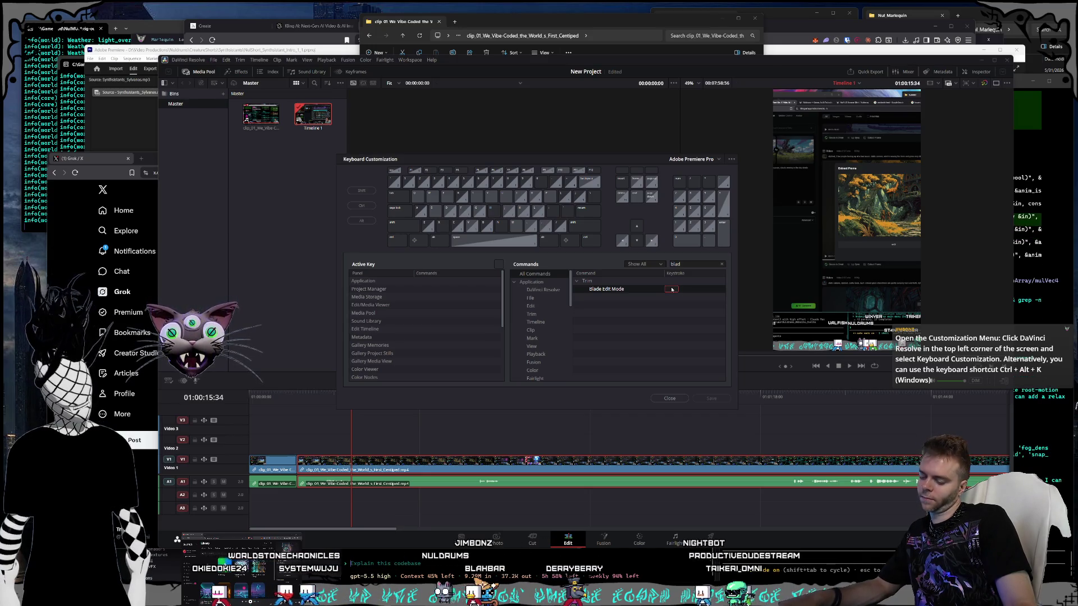
# Step: Assign C to Blade Edit Mode, then search the commands for 'selec'
pyautogui.press('c')
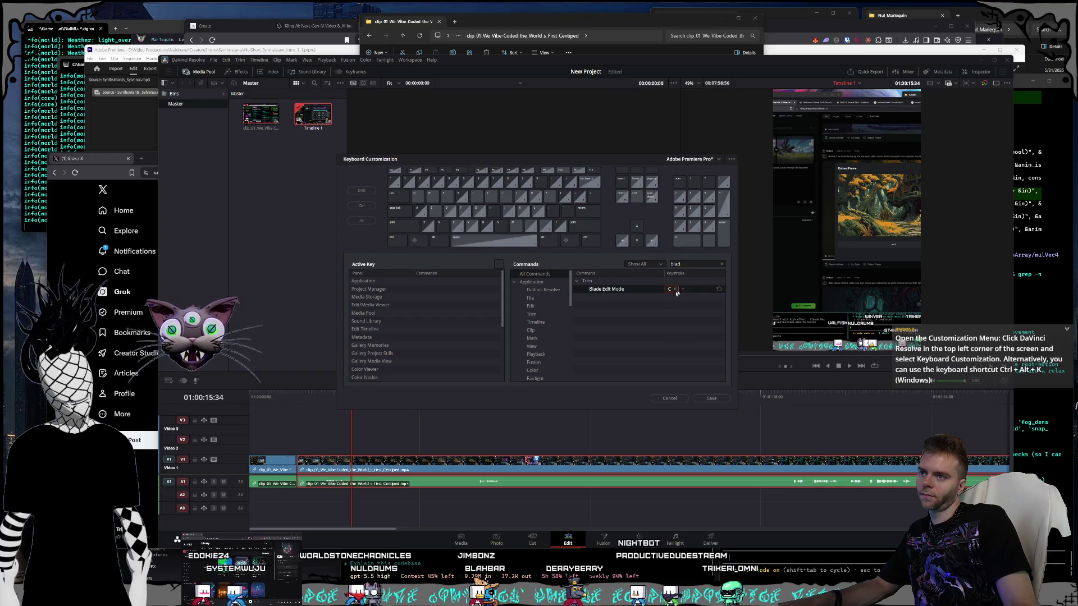
pyautogui.moveTo(698, 265); pyautogui.dragTo(670, 267)
pyautogui.press('BackSpace')
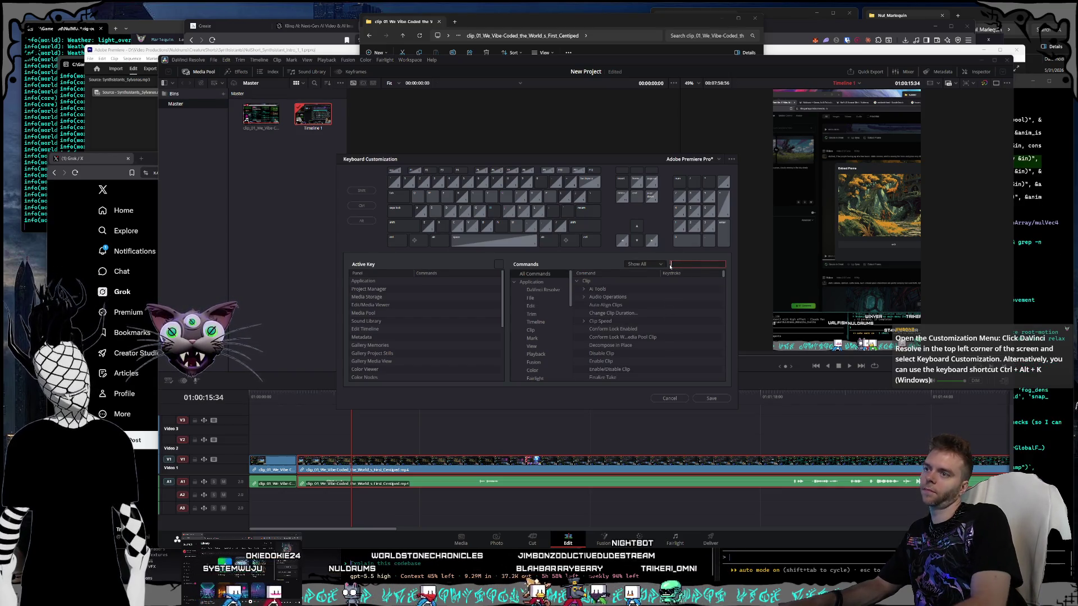
pyautogui.write('selec')
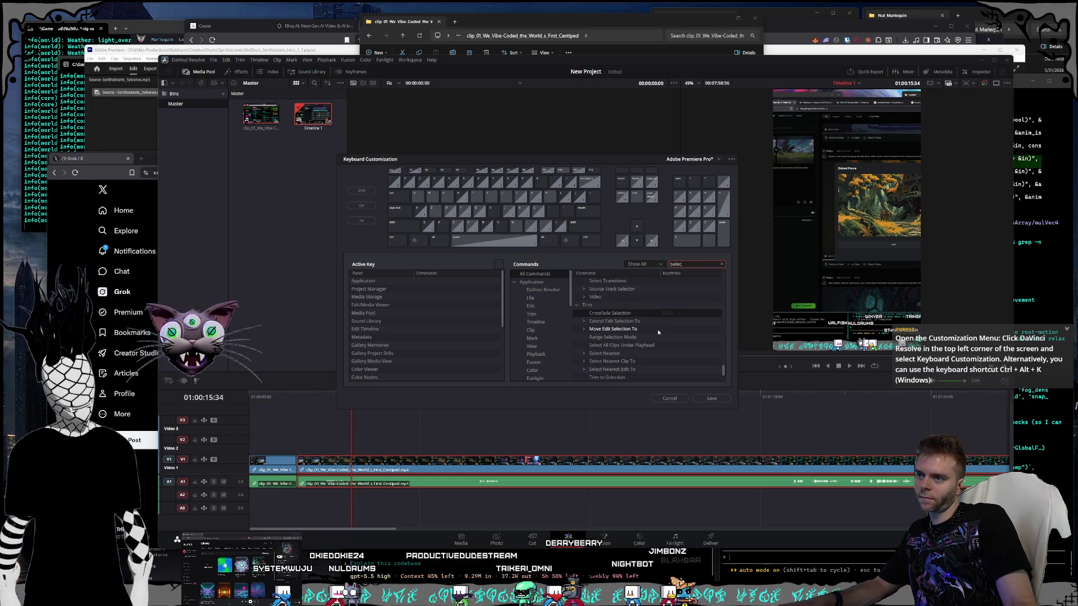
pyautogui.scroll(5, 658, 329)
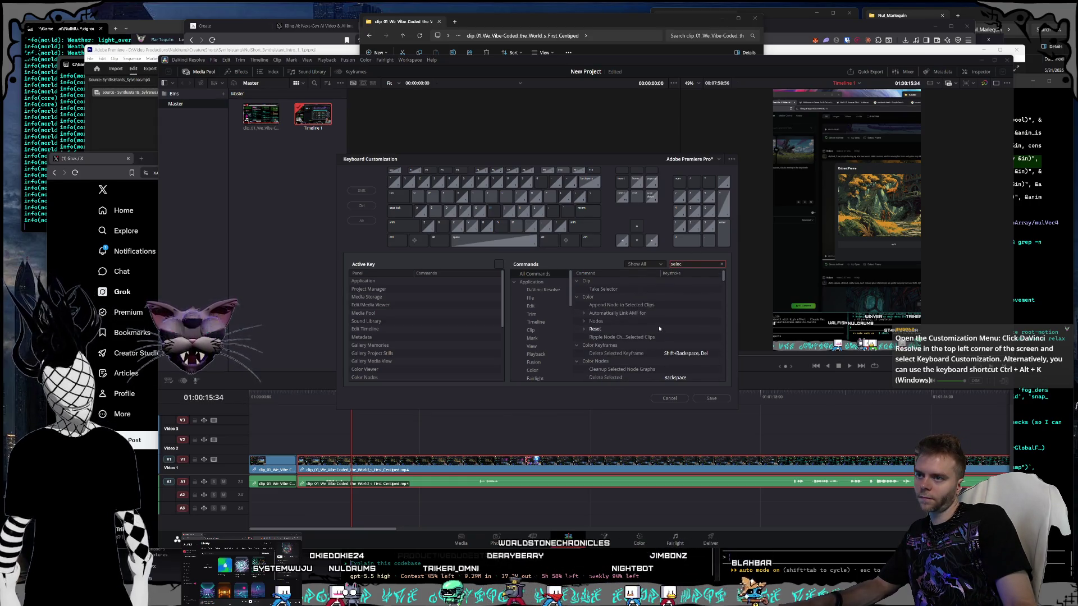
# Step: Save the mapping as a new preset named 'Adobe Premiere Pro2' and close Keyboard Customization
pyautogui.click(710, 398)
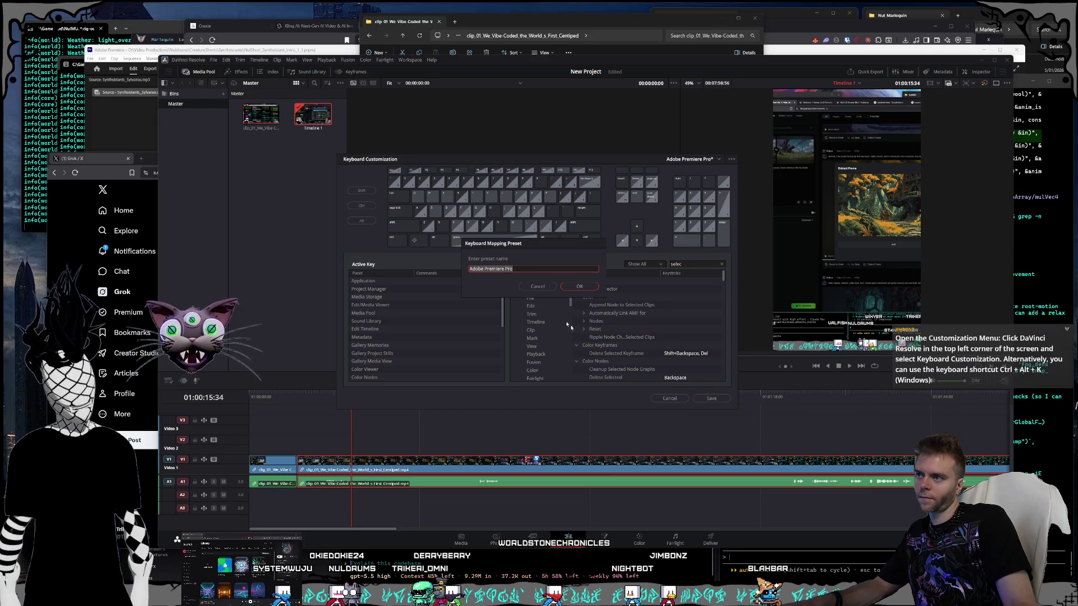
pyautogui.press('Return')
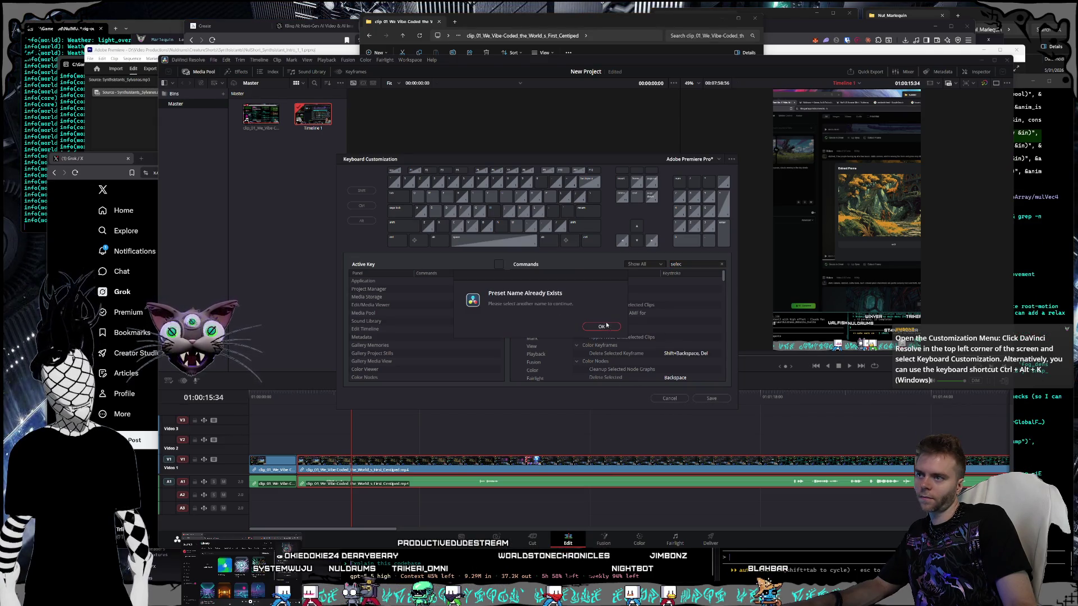
pyautogui.click(606, 326)
pyautogui.write('2')
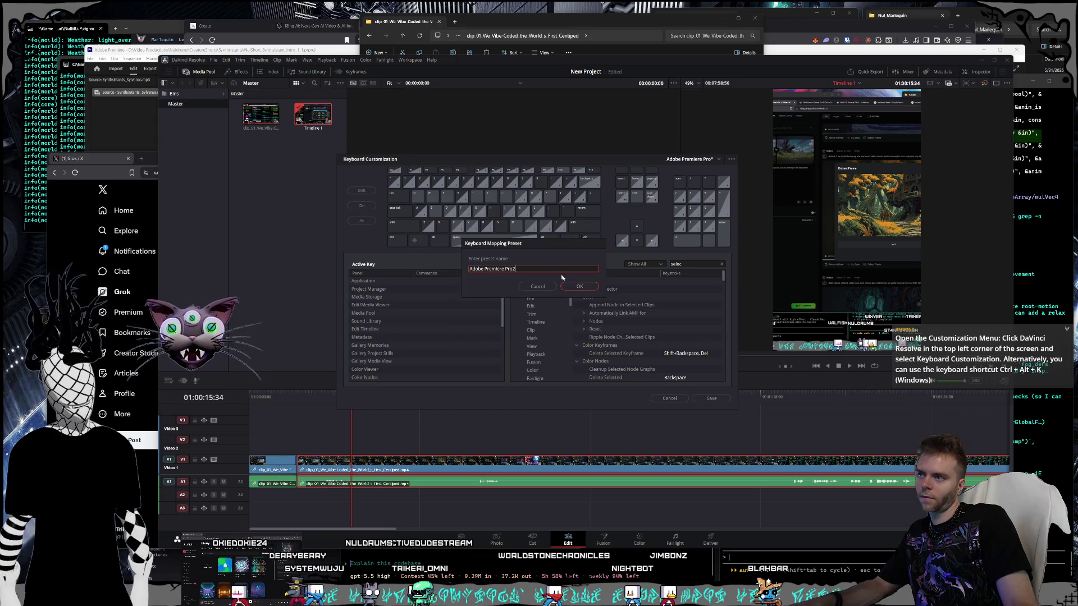
pyautogui.click(578, 286)
pyautogui.click(670, 398)
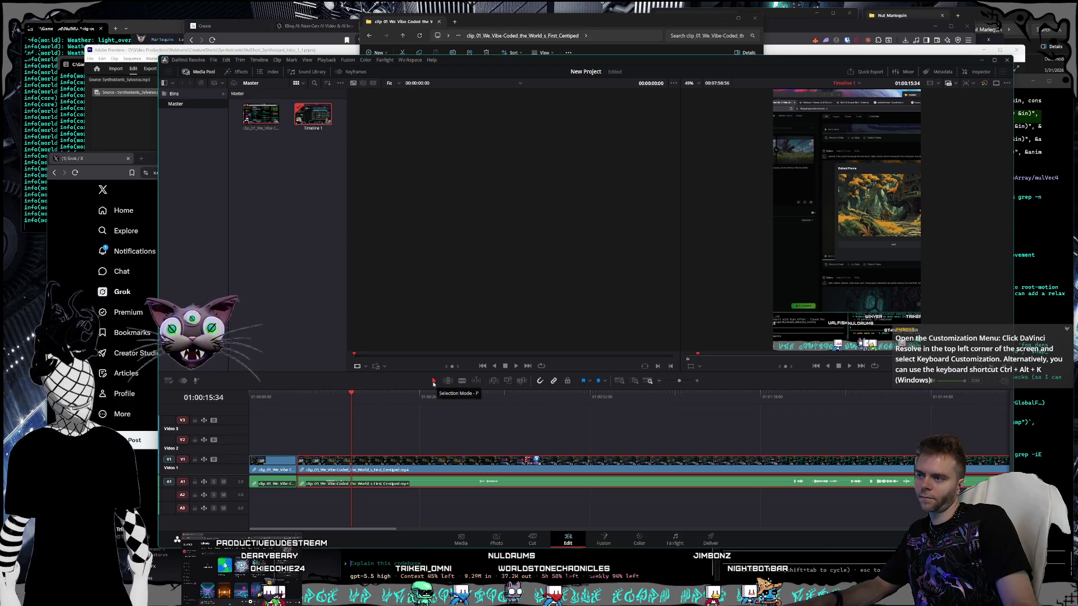
pyautogui.click(188, 60)
pyautogui.click(197, 78)
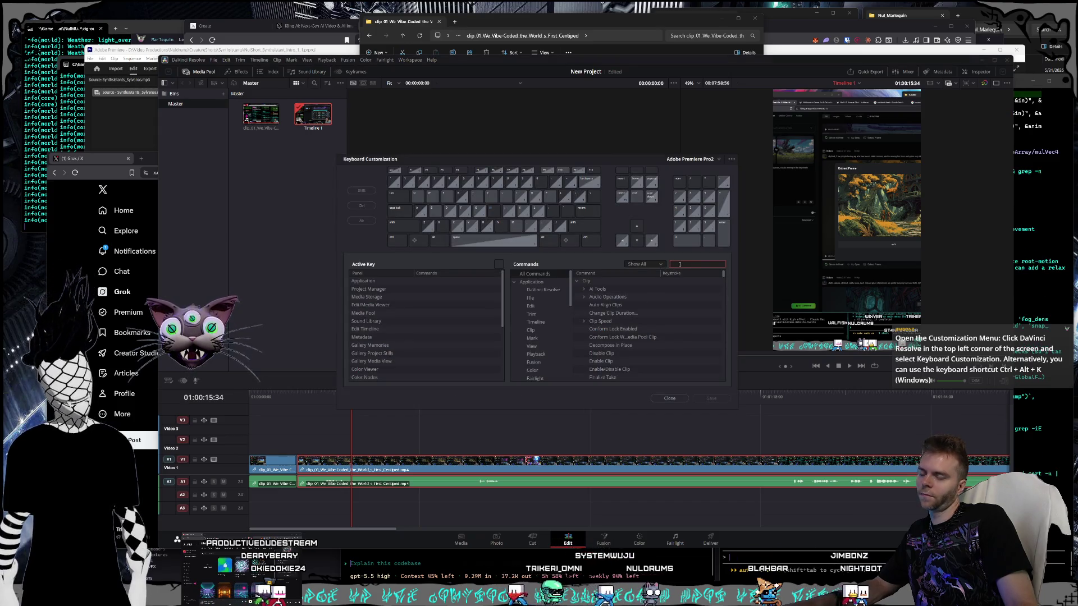
pyautogui.write('selection')
pyautogui.scroll(-3, 651, 298)
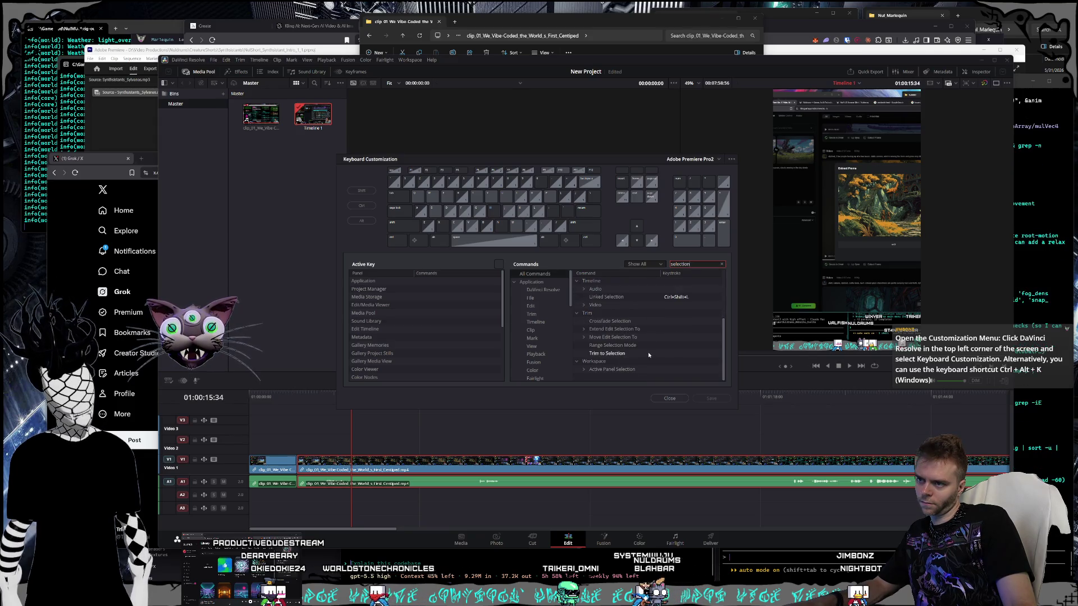
pyautogui.scroll(3, 648, 351)
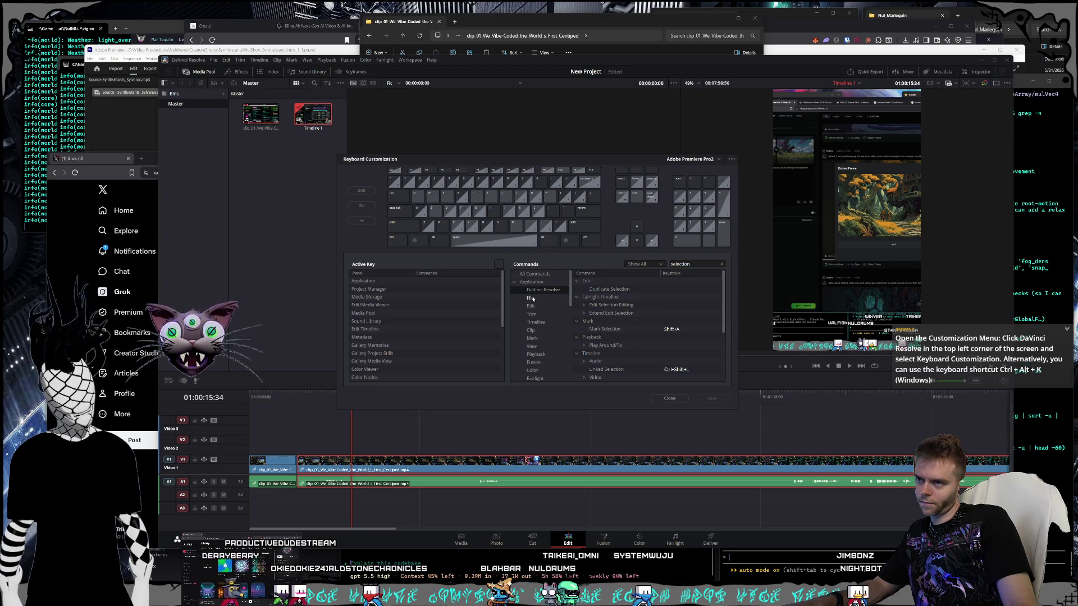
pyautogui.click(531, 306)
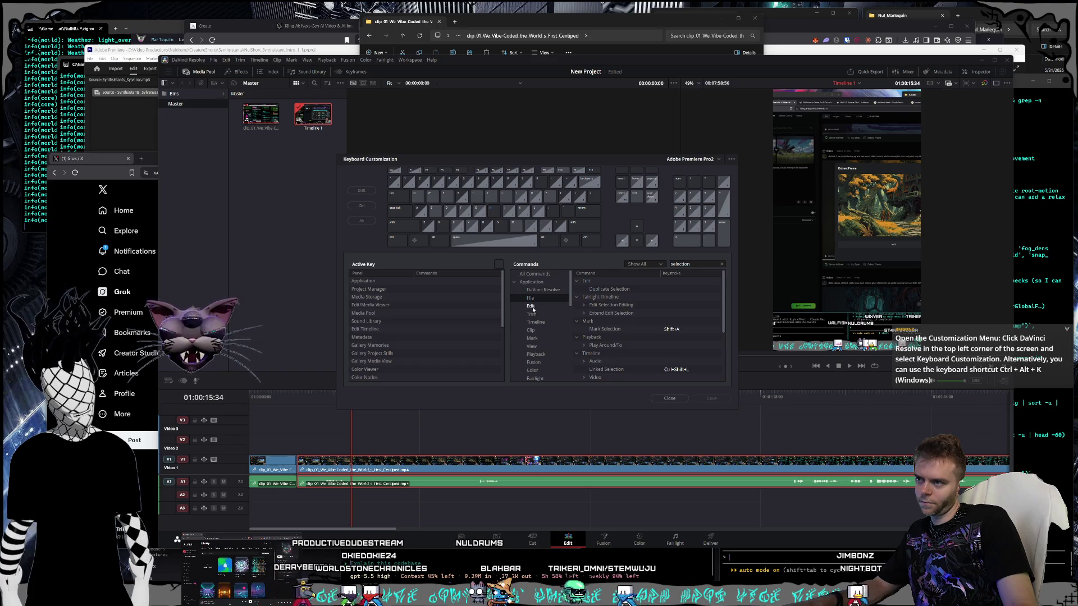
pyautogui.click(532, 314)
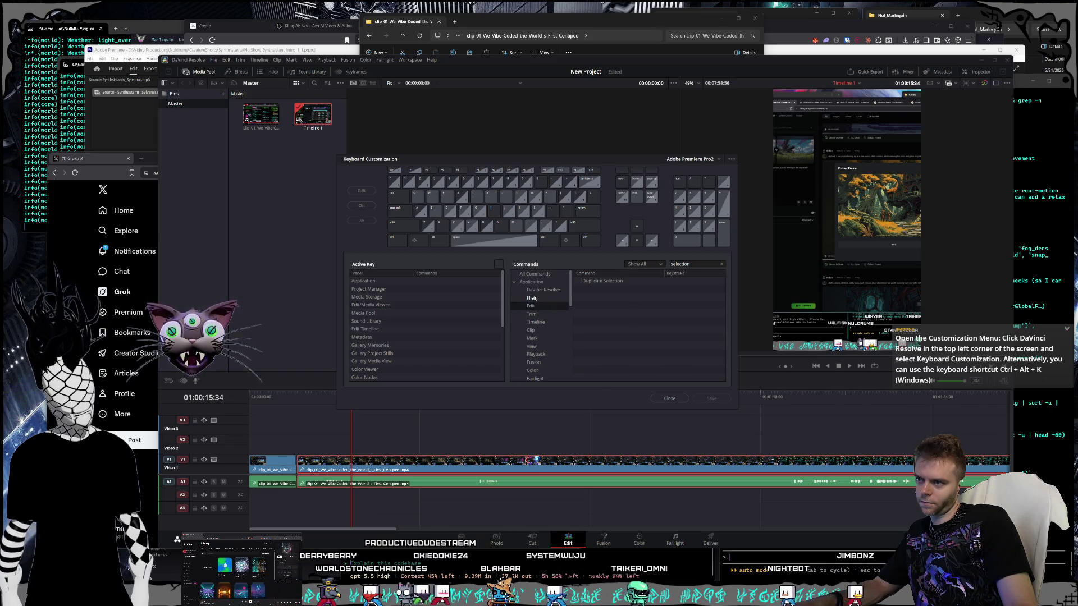
pyautogui.click(532, 339)
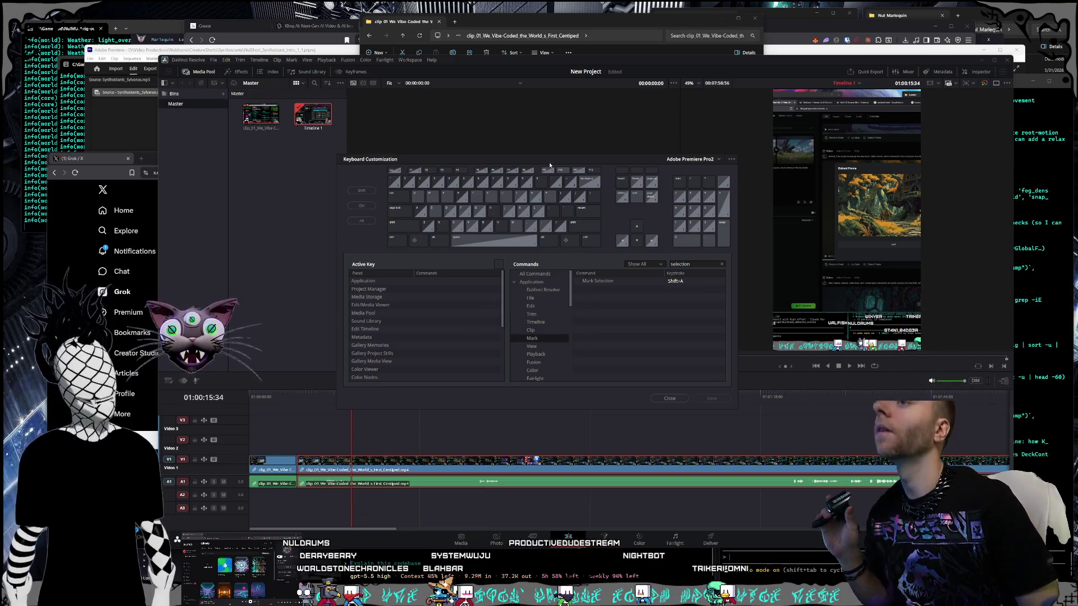
pyautogui.click(708, 265)
pyautogui.write('mode')
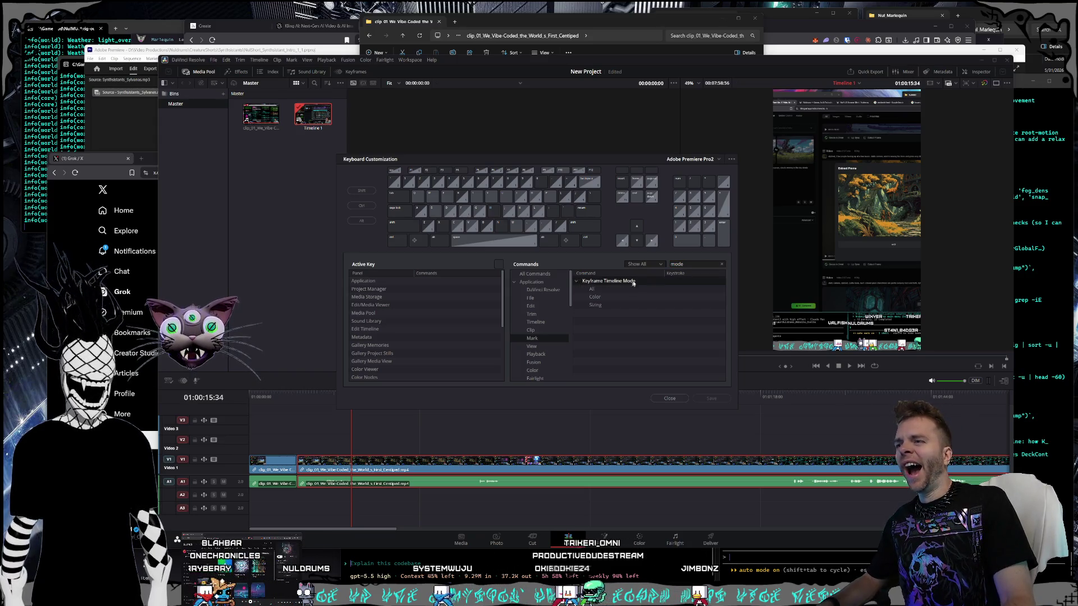
pyautogui.press('BackSpace')
pyautogui.press('BackSpace')
pyautogui.press('BackSpace')
pyautogui.write('sele')
pyautogui.press('BackSpace')
pyautogui.press('BackSpace')
pyautogui.press('BackSpace')
pyautogui.write('p')
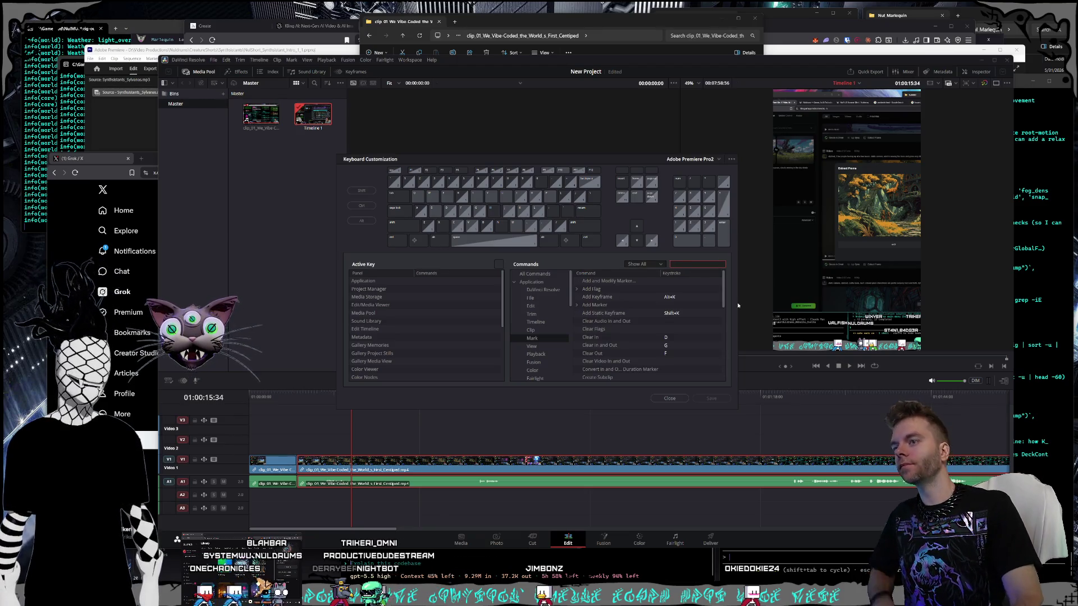
pyautogui.click(674, 398)
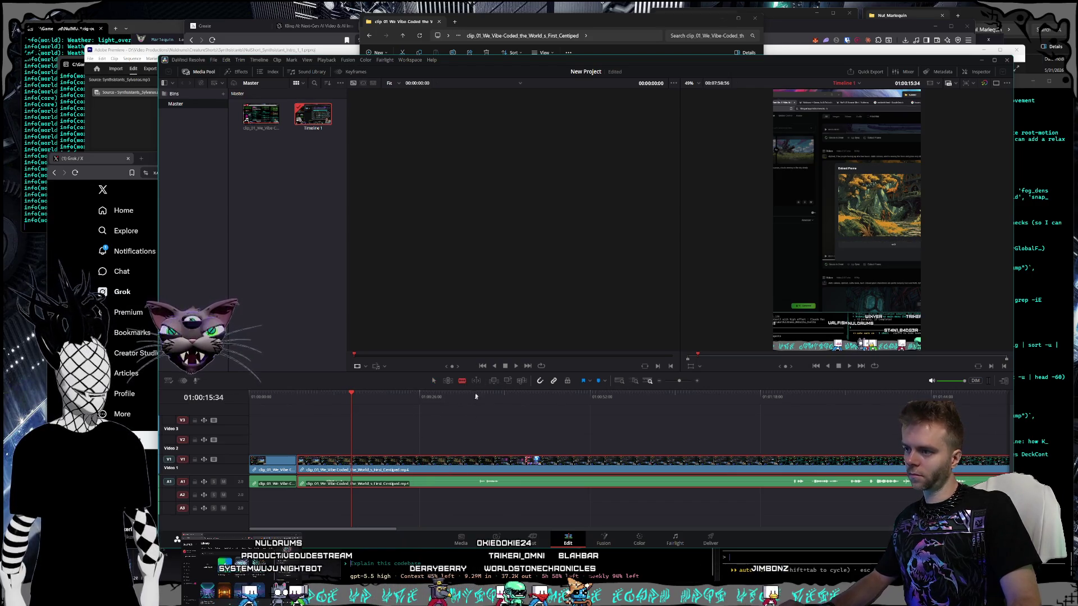
# Step: Blade the V1/A1 clip at four points into short pieces
pyautogui.click(433, 466)
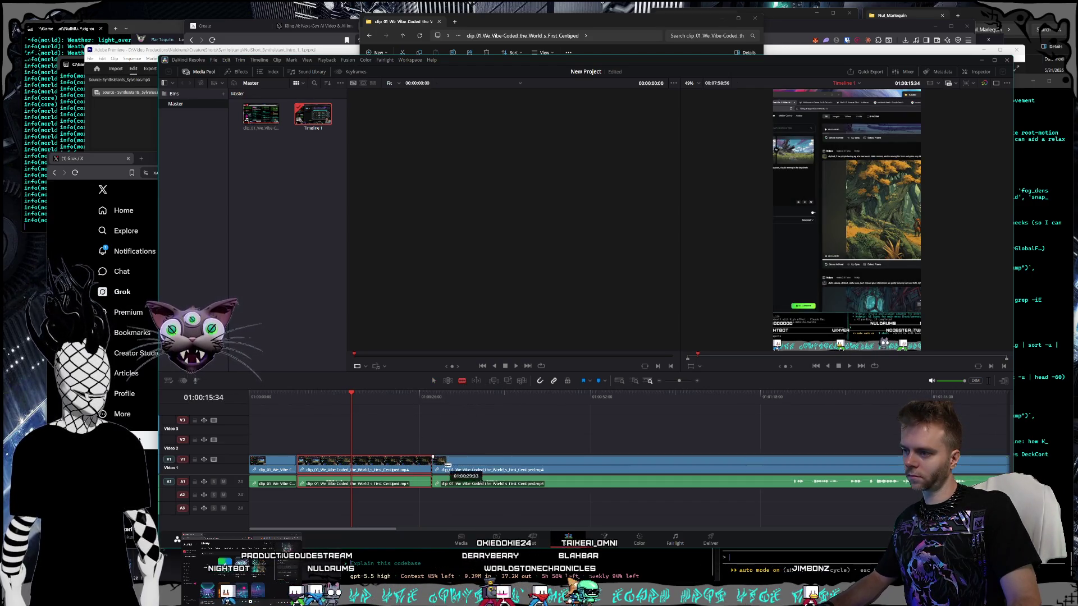
pyautogui.click(495, 467)
pyautogui.click(519, 467)
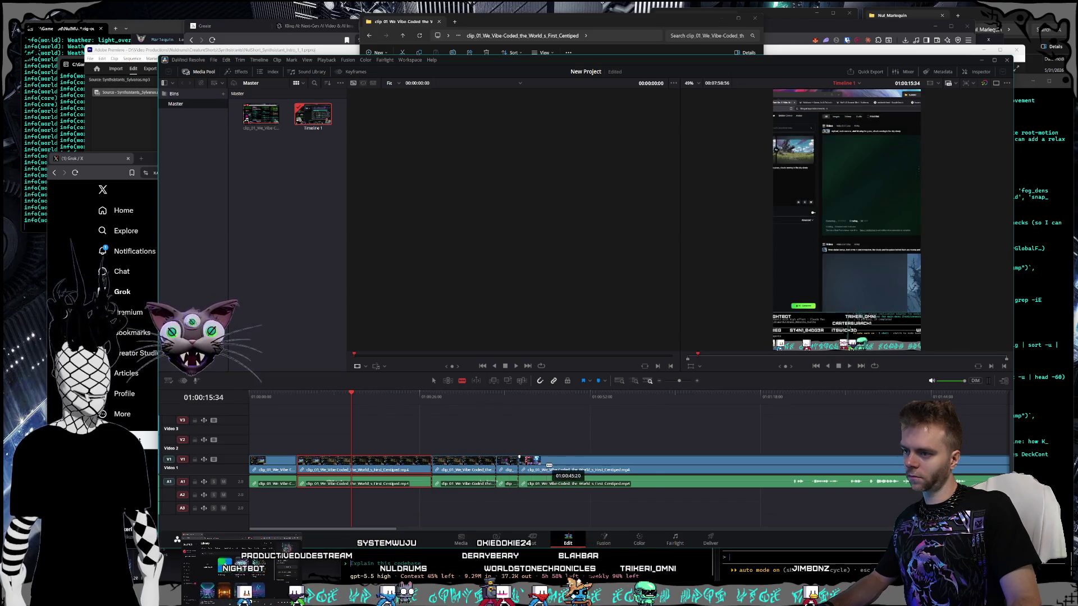
pyautogui.click(548, 467)
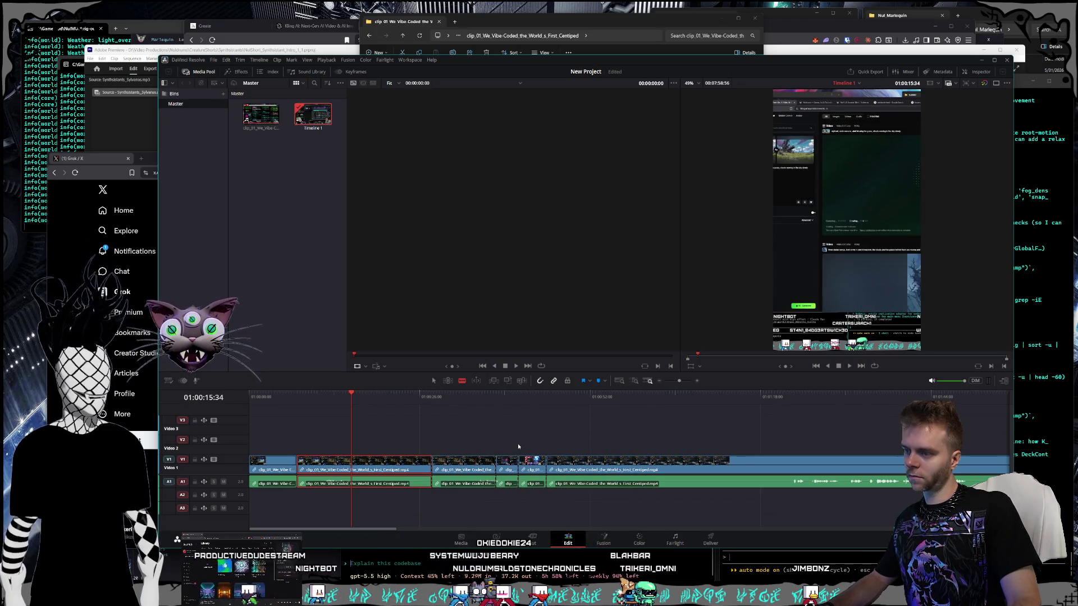
# Step: Switch back to Selection mode with A, select and deselect a short piece, and reopen Keyboard Customization
pyautogui.press('a')
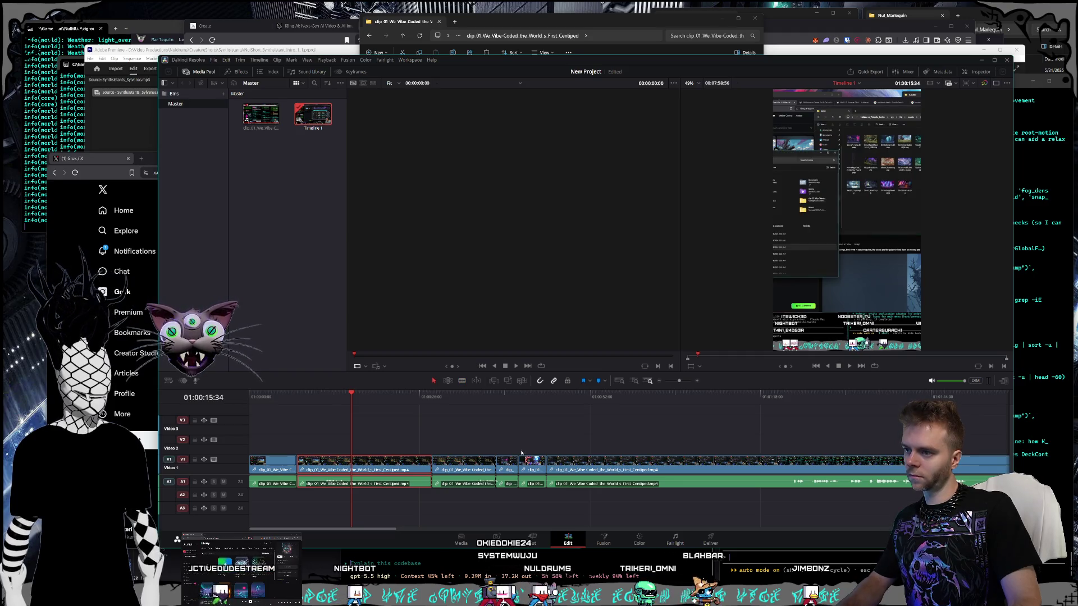
pyautogui.click(532, 484)
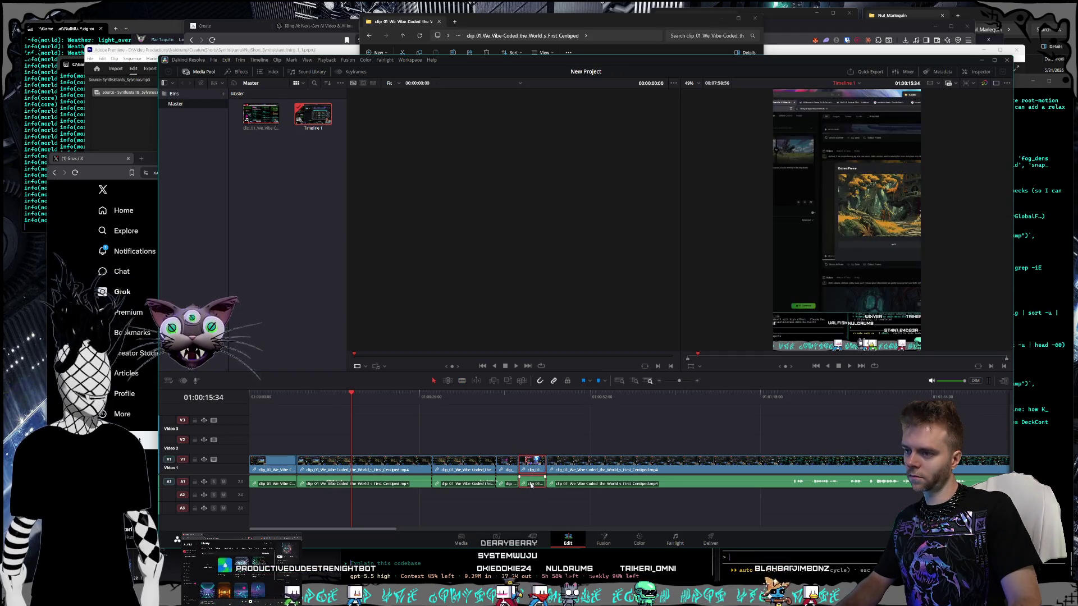
pyautogui.click(530, 423)
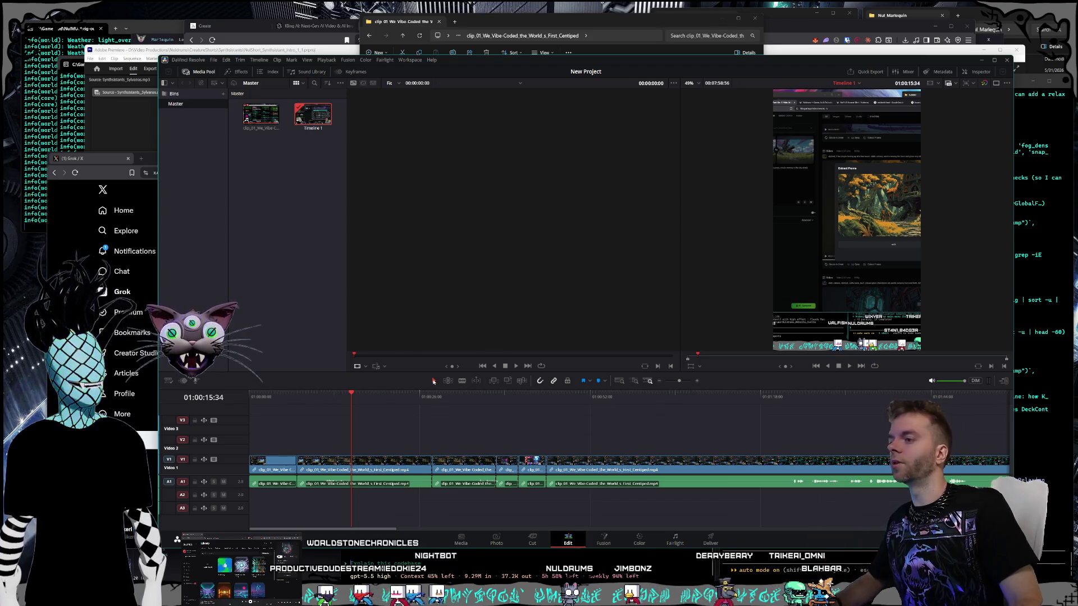
pyautogui.click(188, 60)
pyautogui.click(203, 78)
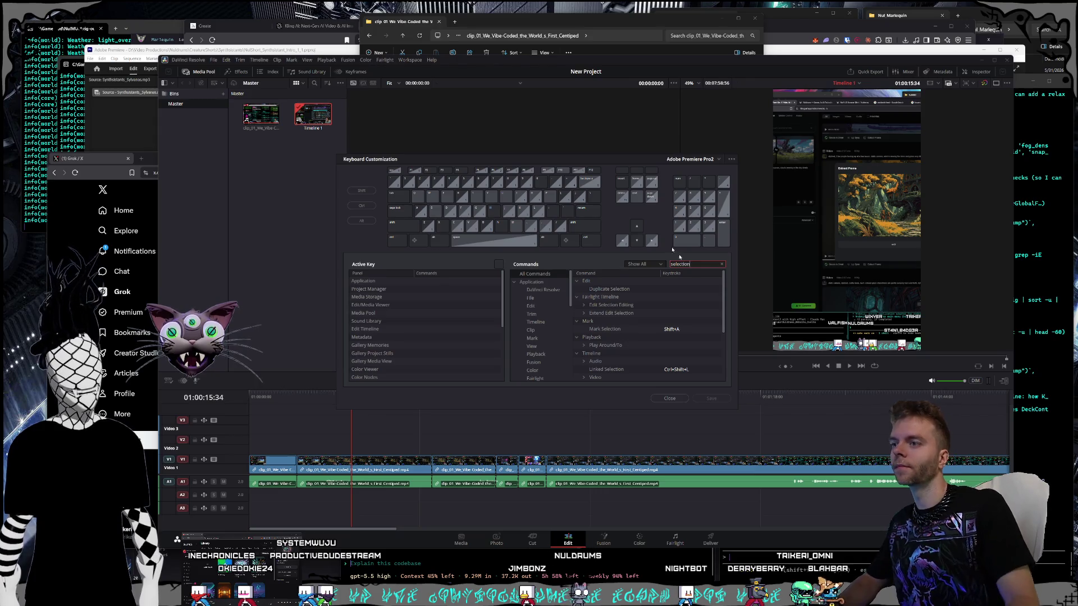
# Step: Review the commands matching 'selection', then clear the search
pyautogui.scroll(-2, 645, 320)
pyautogui.scroll(-2, 642, 307)
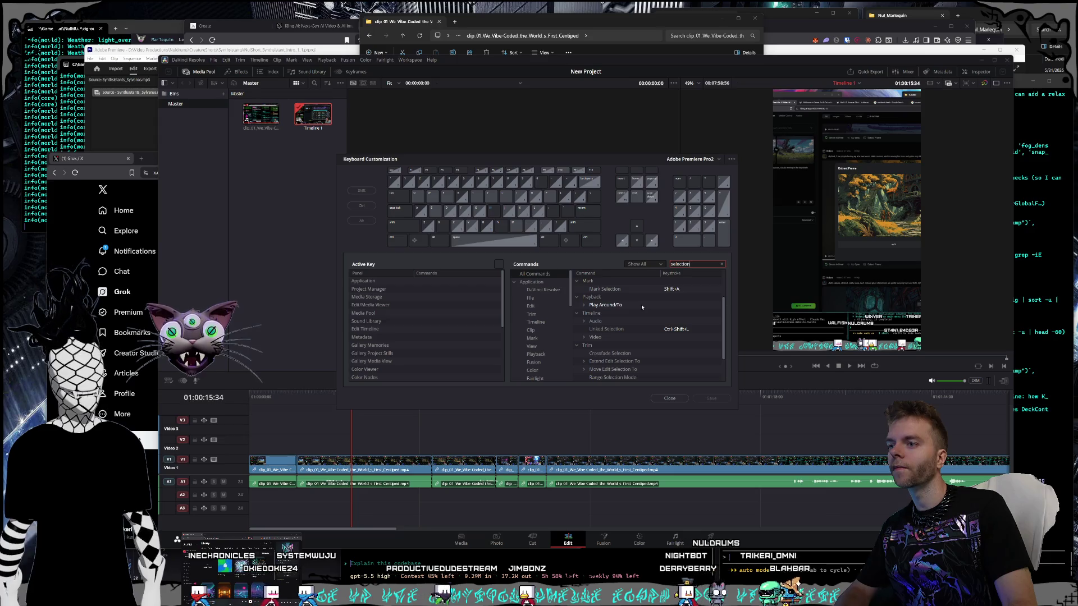
pyautogui.scroll(2, 641, 308)
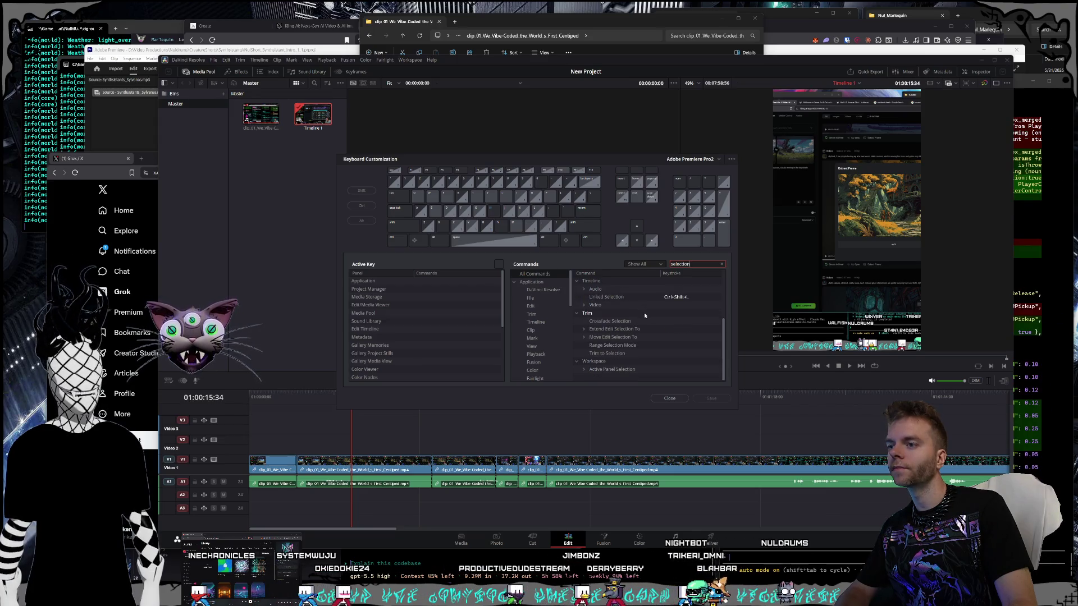
pyautogui.press('BackSpace')
pyautogui.press('BackSpace')
pyautogui.press('BackSpace')
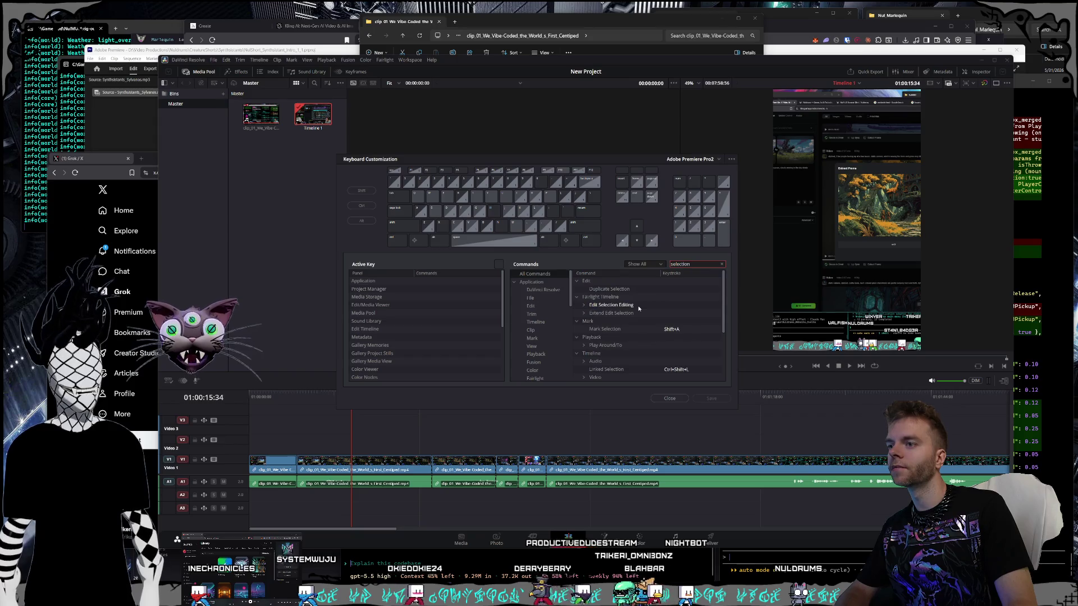
pyautogui.press('BackSpace')
pyautogui.press('BackSpace')
pyautogui.press('BackSpace')
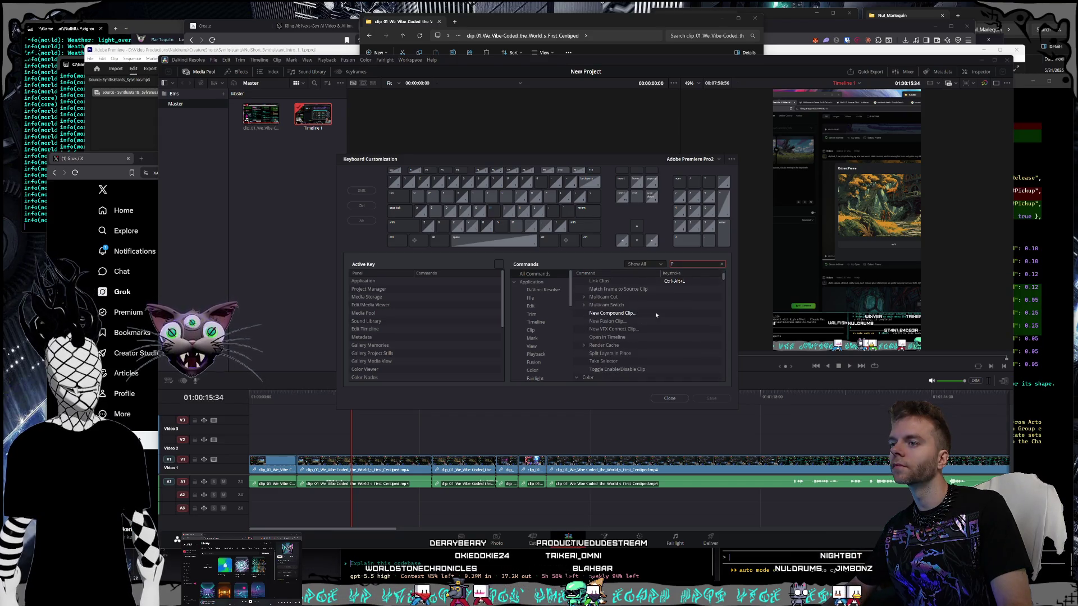
# Step: Browse the full command list, reposition the dialog, and close Keyboard Customization
pyautogui.scroll(-5, 656, 313)
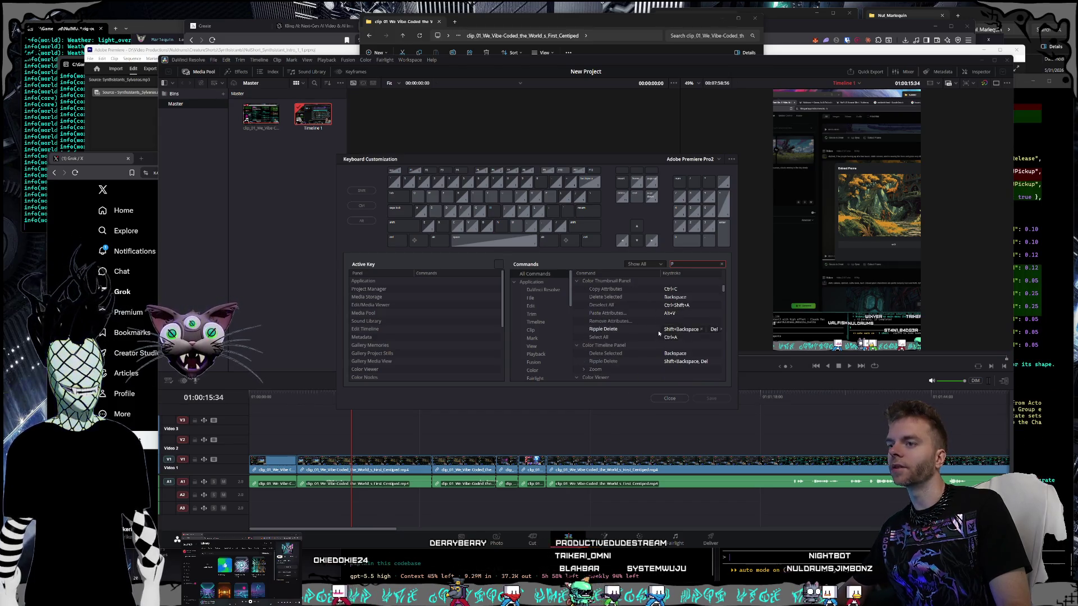
pyautogui.scroll(-5, 654, 331)
pyautogui.scroll(-3, 653, 329)
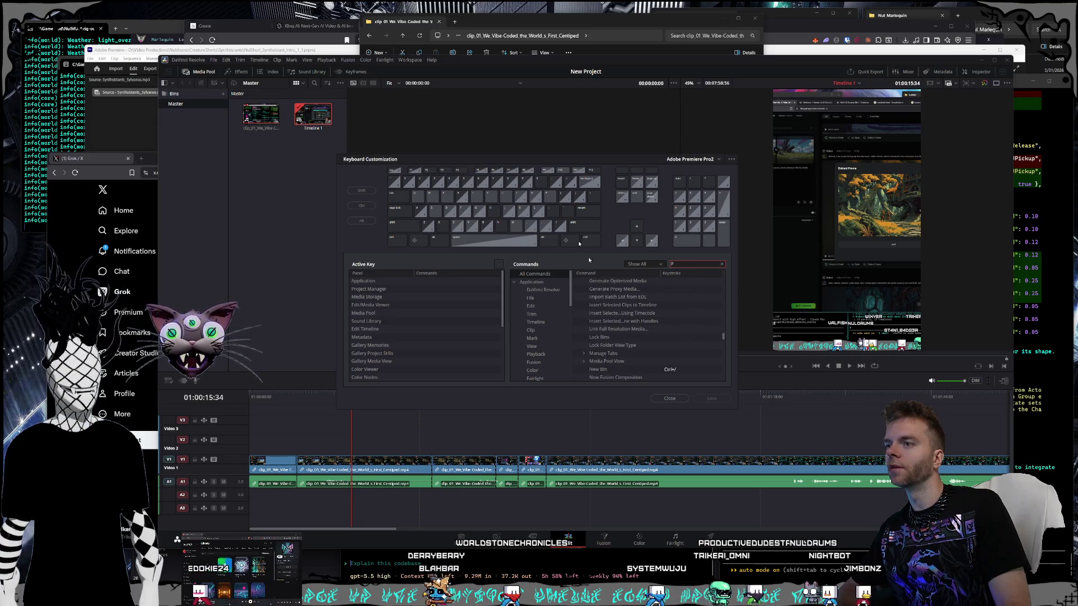
pyautogui.scroll(-3, 652, 329)
pyautogui.moveTo(515, 163); pyautogui.dragTo(470, 106)
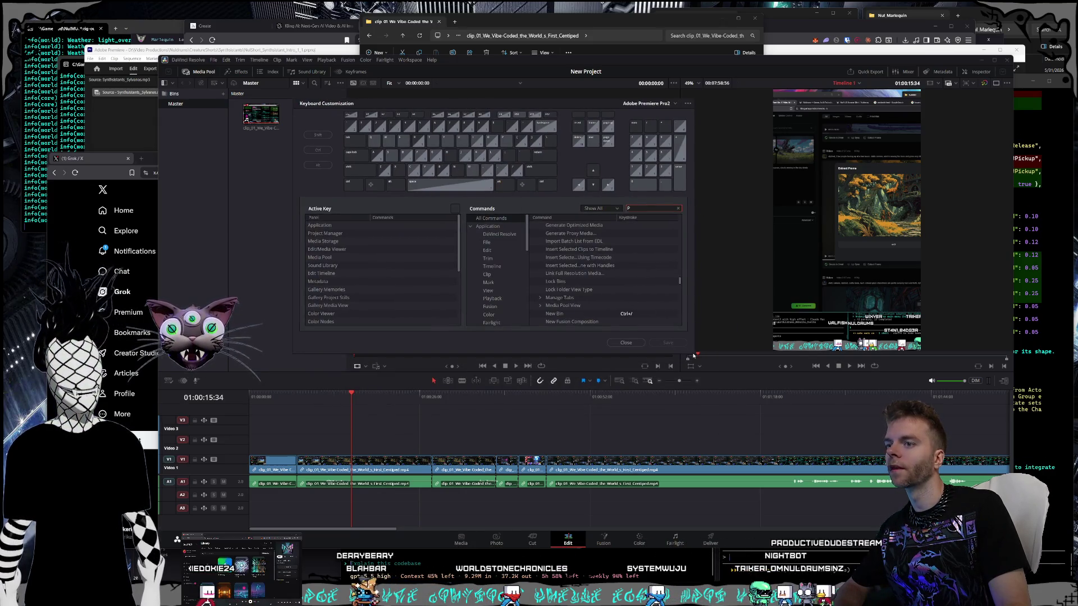
pyautogui.scroll(-5, 635, 250)
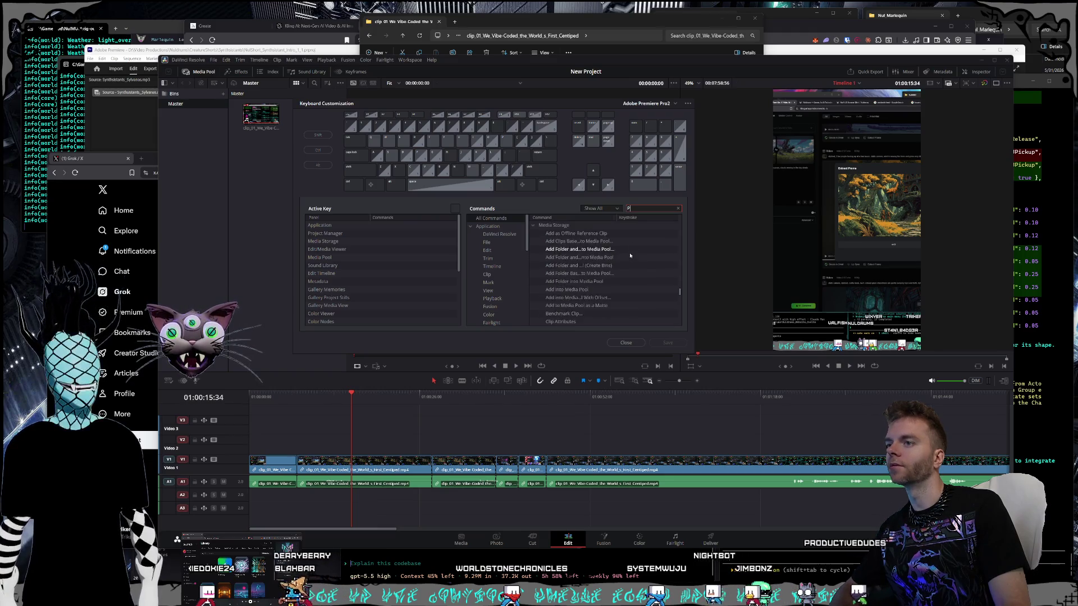
pyautogui.scroll(-5, 632, 255)
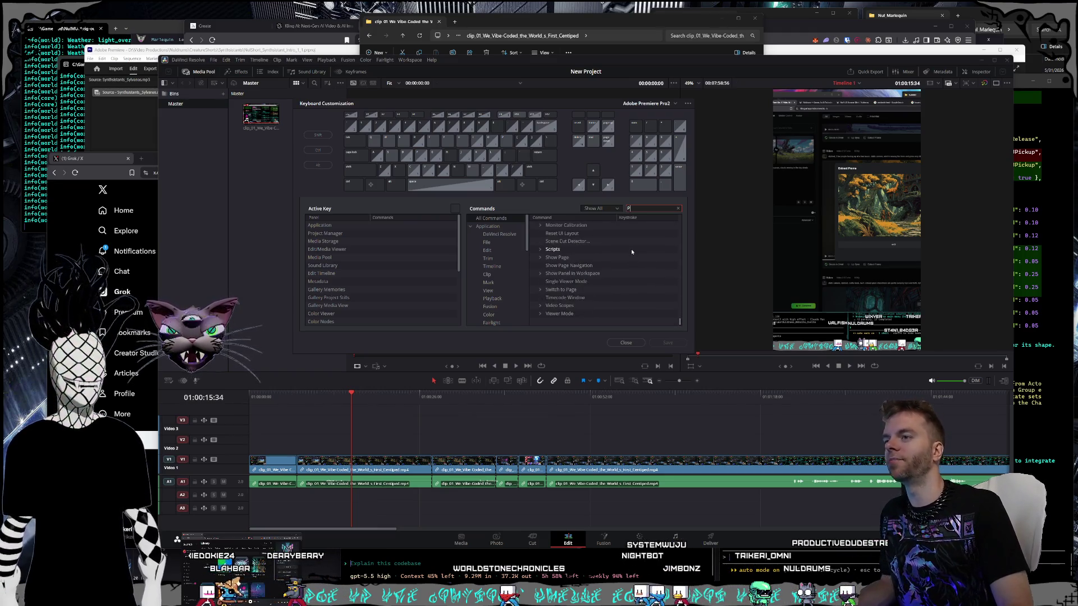
pyautogui.click(626, 343)
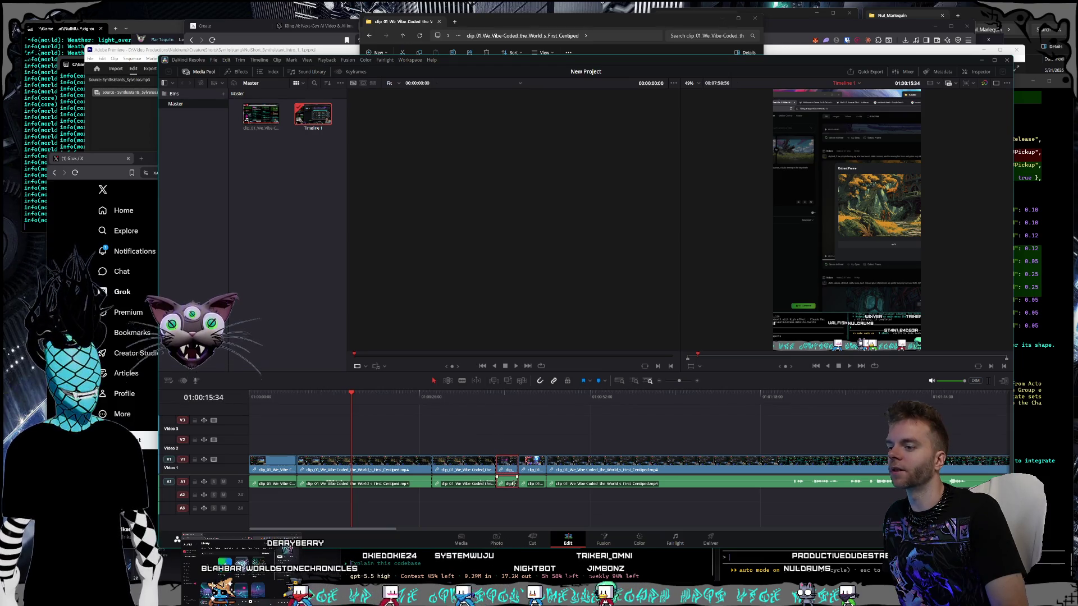
# Step: Delete the short clip from the timeline and check its context menu options
pyautogui.press('Delete')
pyautogui.moveTo(500, 437)
pyautogui.mouseDown()
pyautogui.moveTo(512, 500)
pyautogui.moveTo(500, 413)
pyautogui.mouseUp()
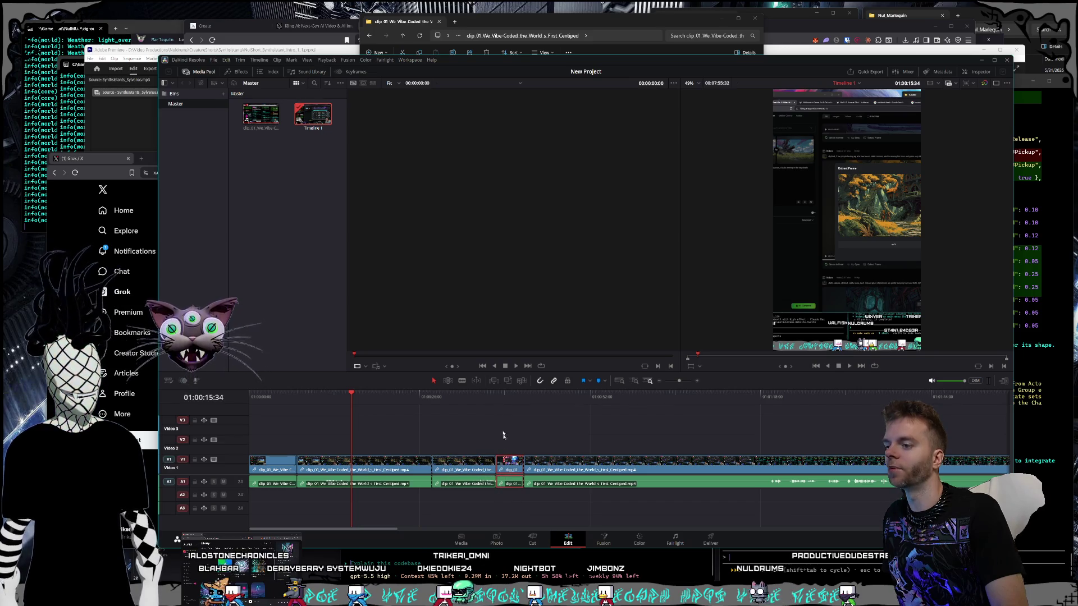
pyautogui.rightClick(504, 460)
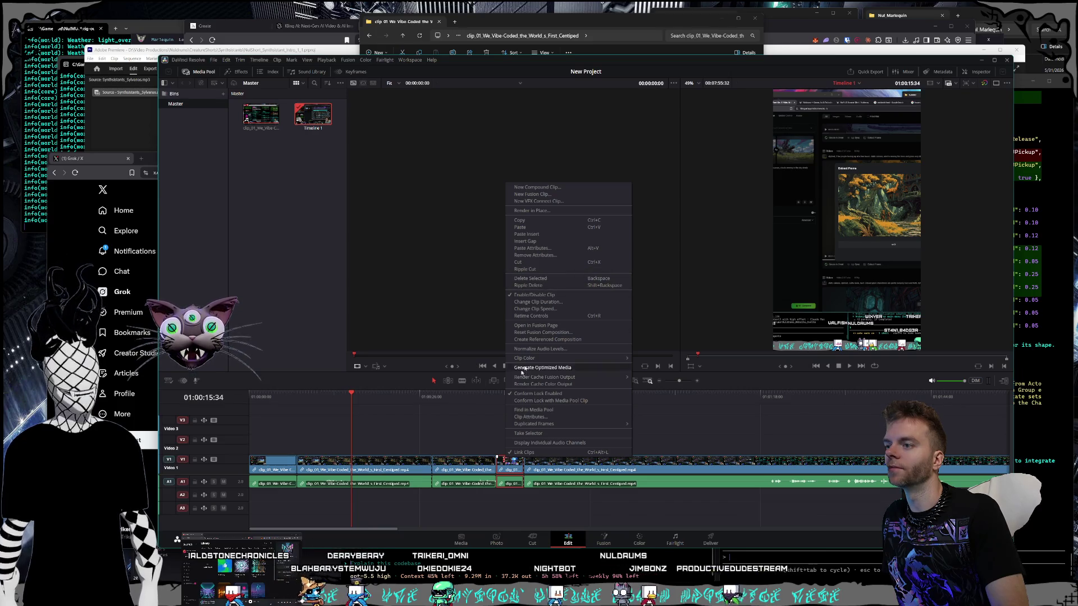
# Step: Nudge the long clip right, then delete the resulting gap so the clips run back to back
pyautogui.click(469, 419)
pyautogui.click(577, 466)
pyautogui.moveTo(562, 470); pyautogui.dragTo(590, 471)
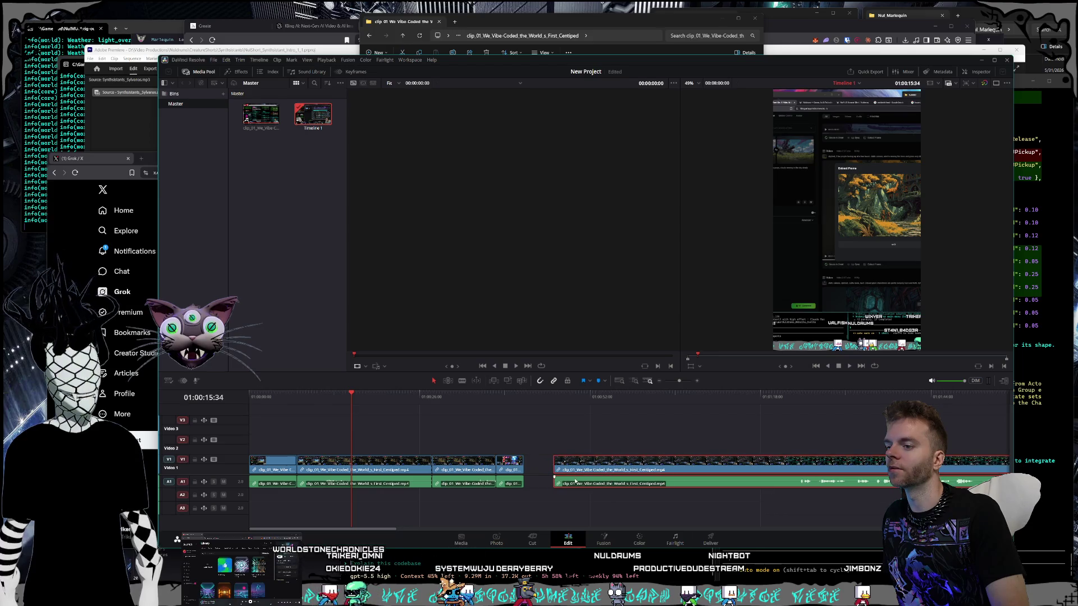
pyautogui.rightClick(542, 468)
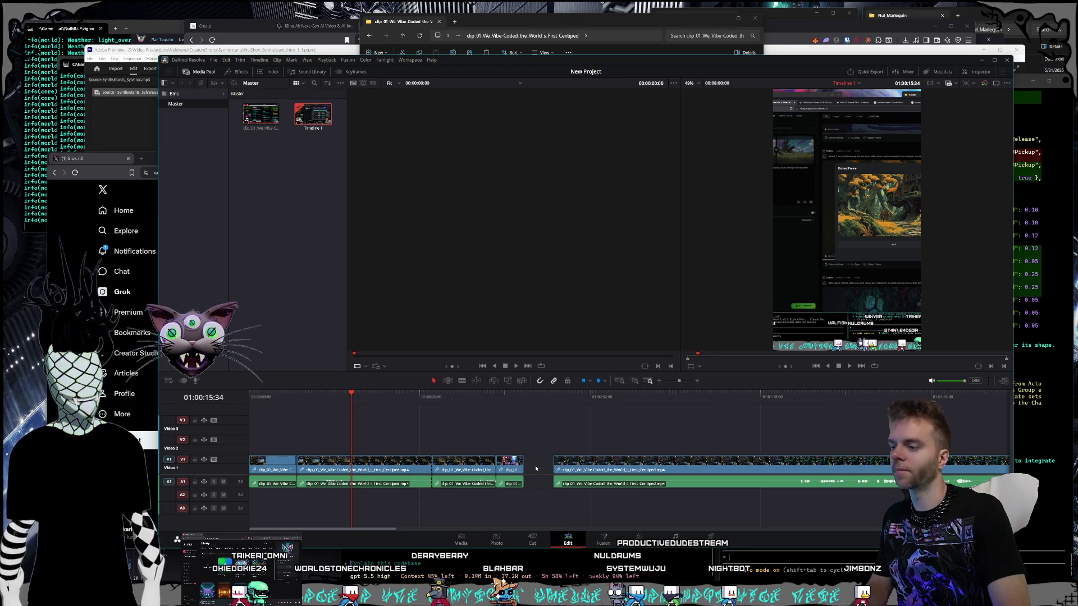
pyautogui.click(537, 468)
pyautogui.press('Delete')
pyautogui.moveTo(544, 471)
pyautogui.mouseDown()
pyautogui.moveTo(561, 472)
pyautogui.moveTo(544, 471)
pyautogui.mouseUp()
pyautogui.click(553, 443)
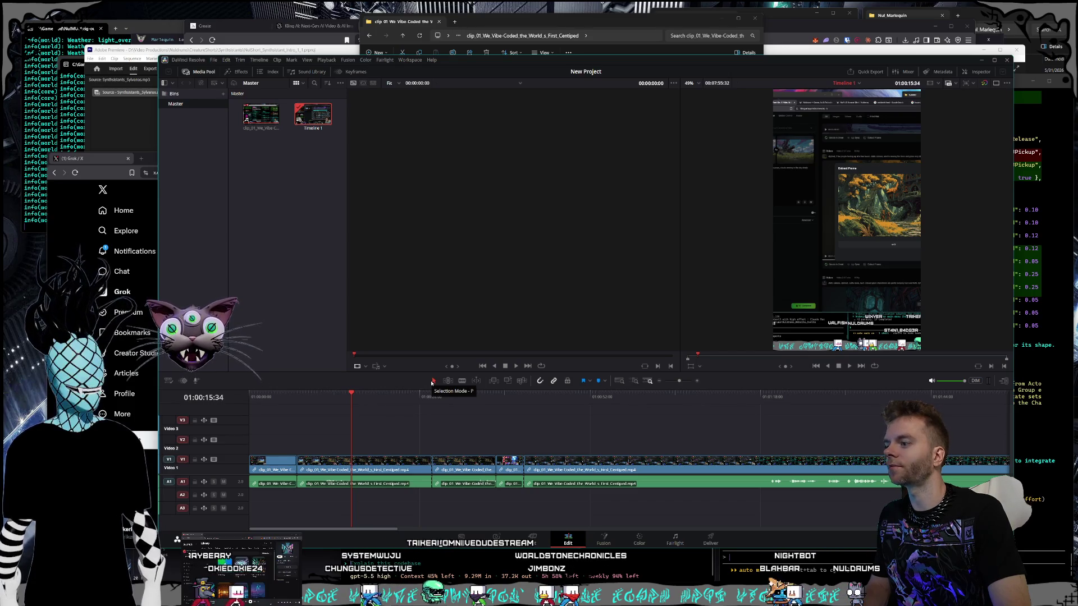
pyautogui.click(433, 396)
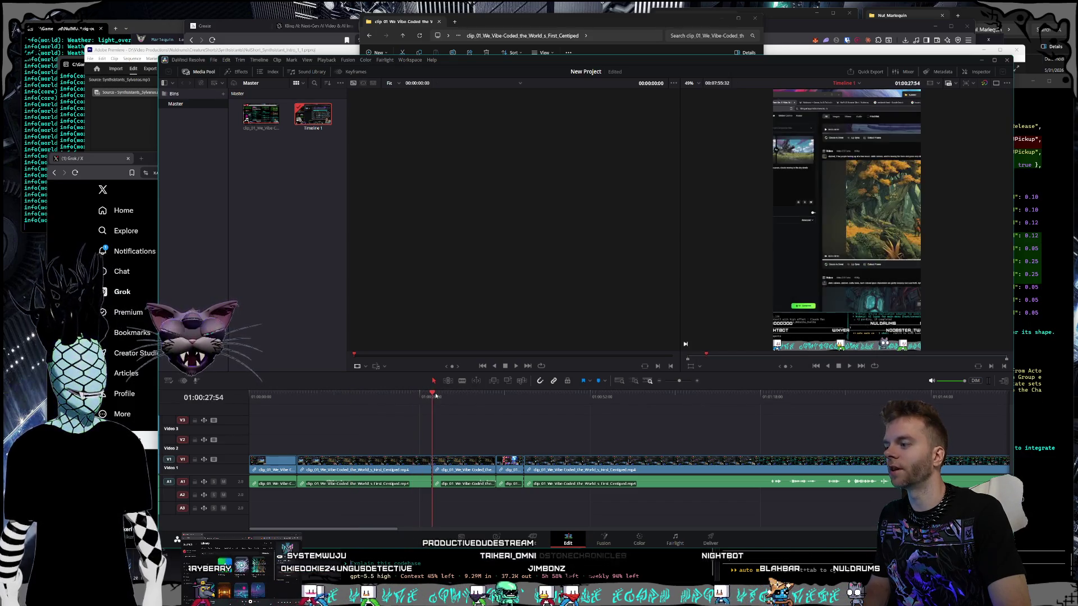
pyautogui.moveTo(436, 395); pyautogui.dragTo(502, 395)
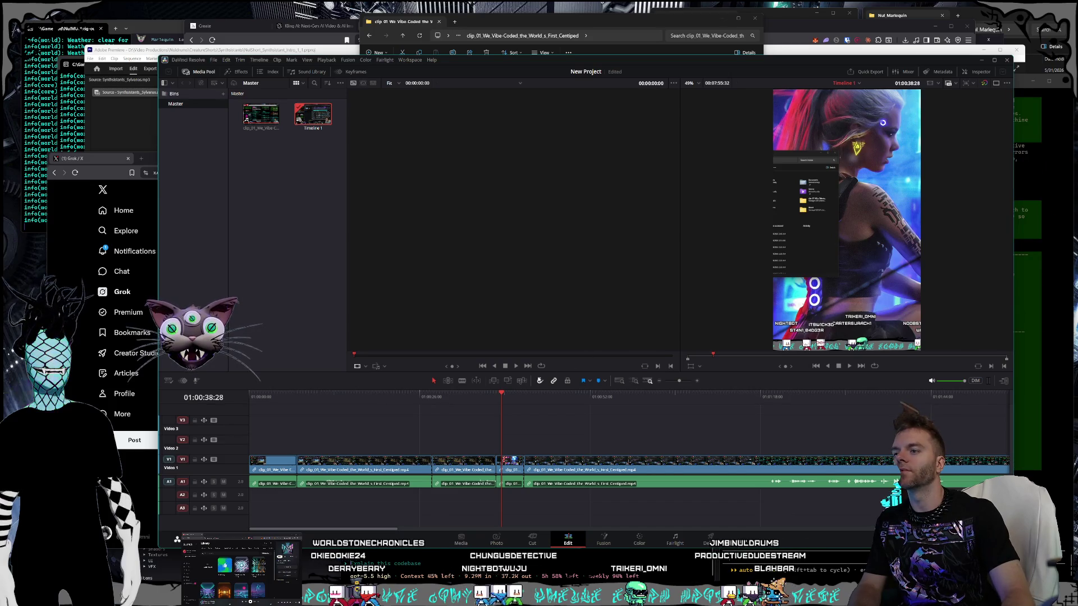
pyautogui.click(534, 394)
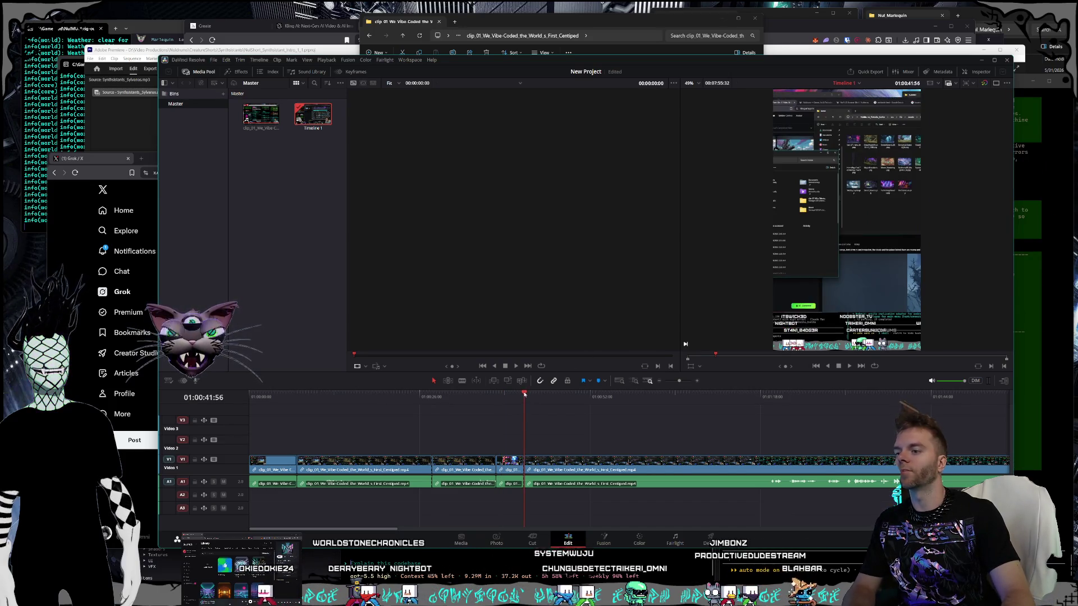
pyautogui.moveTo(534, 394)
pyautogui.mouseDown()
pyautogui.moveTo(500, 392)
pyautogui.moveTo(525, 388)
pyautogui.mouseUp()
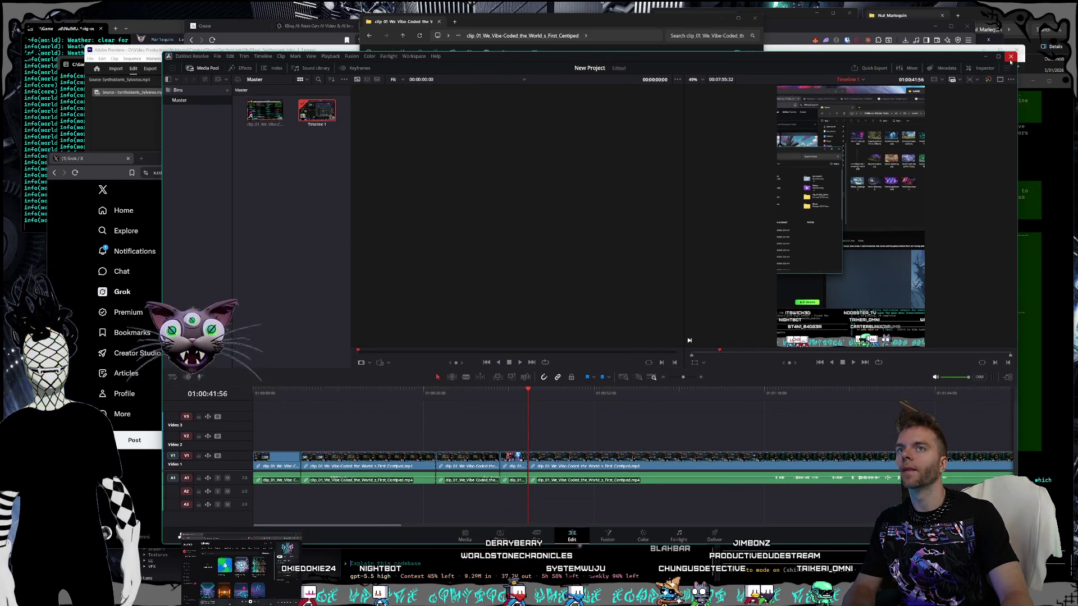
# Step: Start Save Project As and browse the media location to D:\Videos\Streams
pyautogui.click(217, 56)
pyautogui.hotkey('ctrl', 'shift', 's')
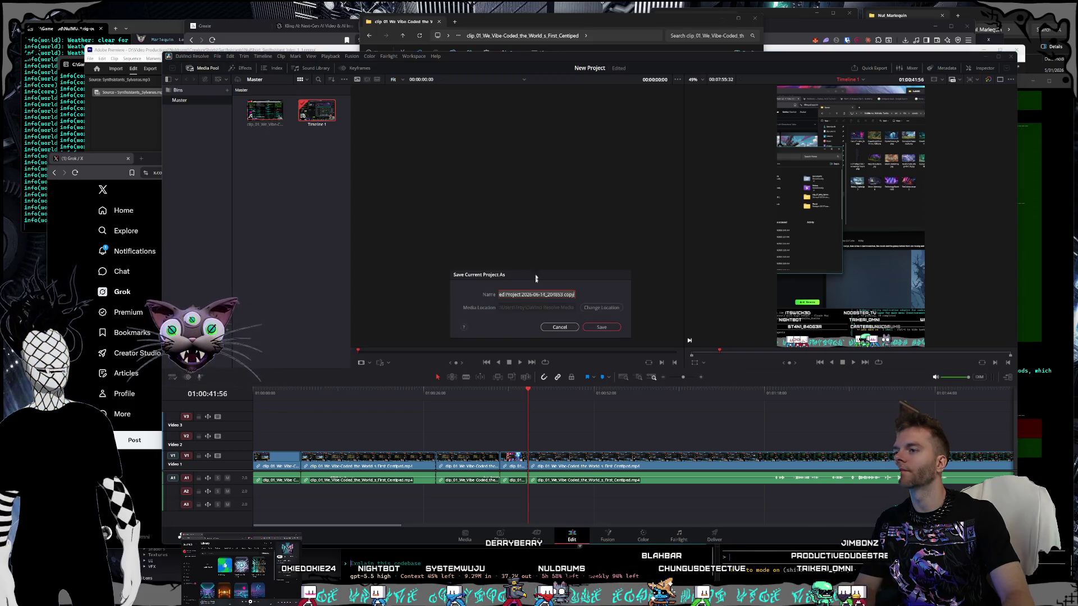
pyautogui.click(595, 307)
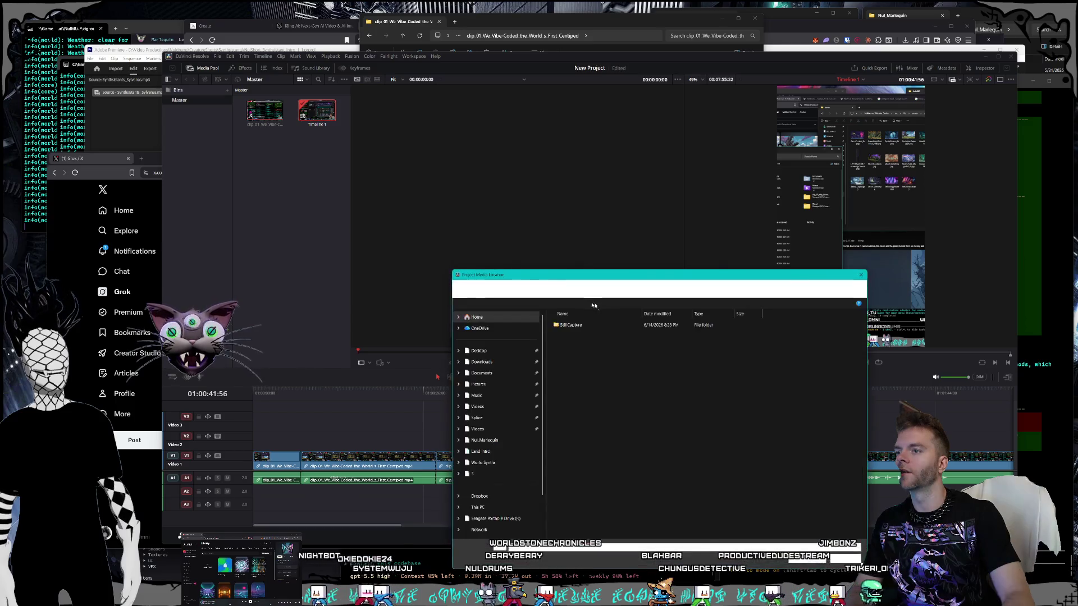
pyautogui.scroll(-2, 500, 422)
pyautogui.click(494, 482)
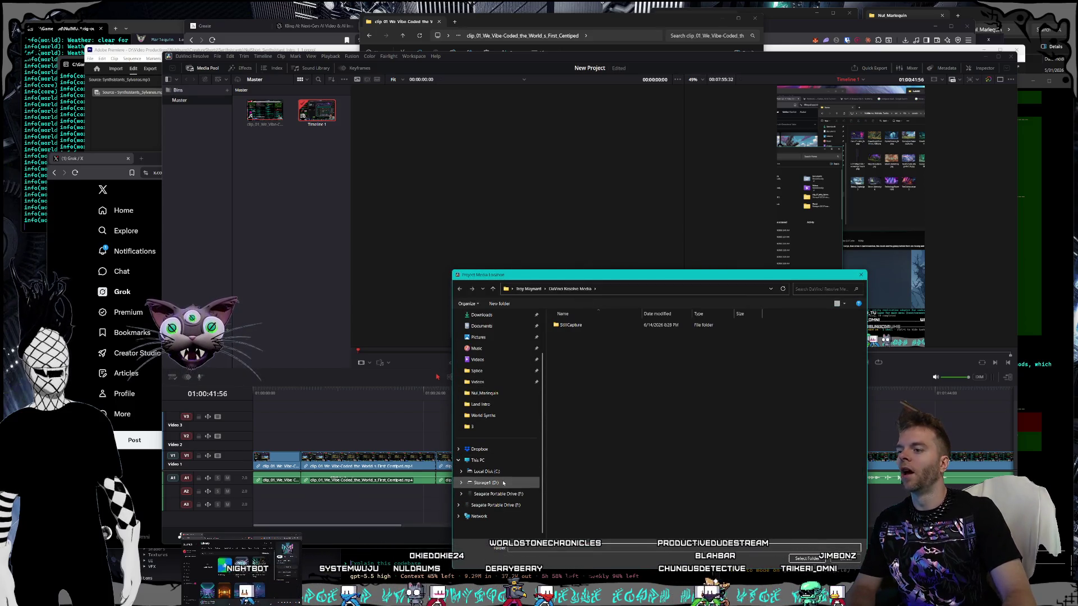
pyautogui.doubleClick(567, 470)
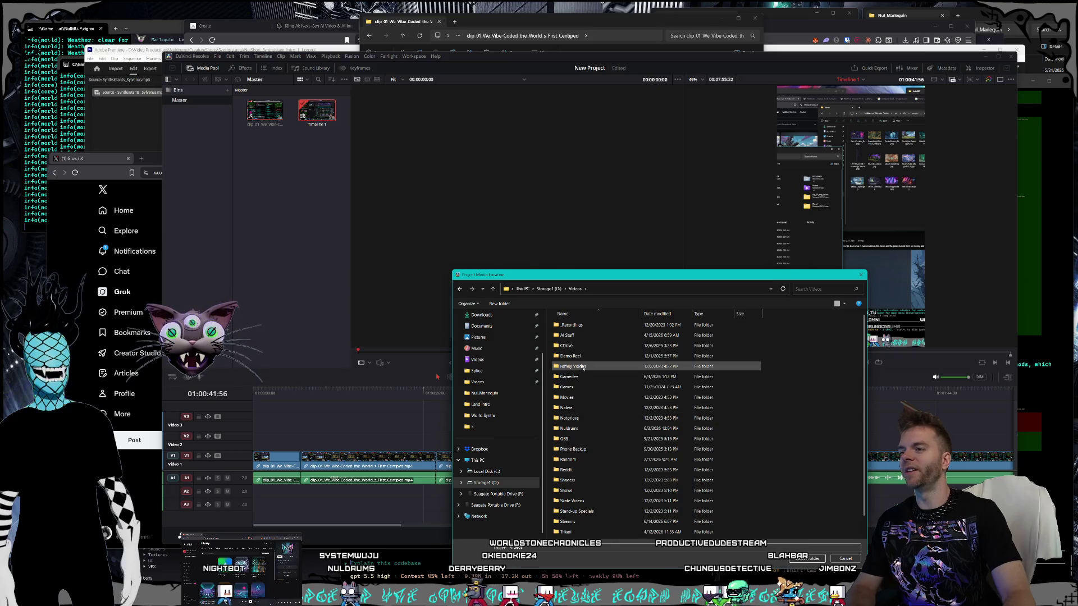
pyautogui.scroll(-1, 574, 505)
pyautogui.click(575, 507)
pyautogui.doubleClick(575, 505)
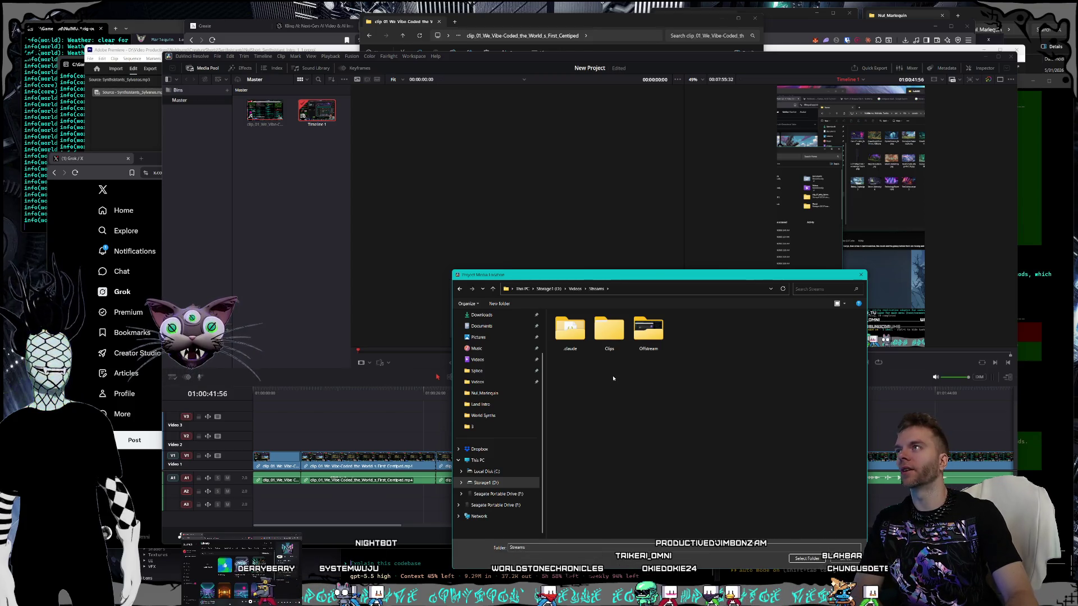
# Step: Set the media location to Clips\2026_5_23 centipede stream\clip 01 and save the project copy
pyautogui.click(614, 340)
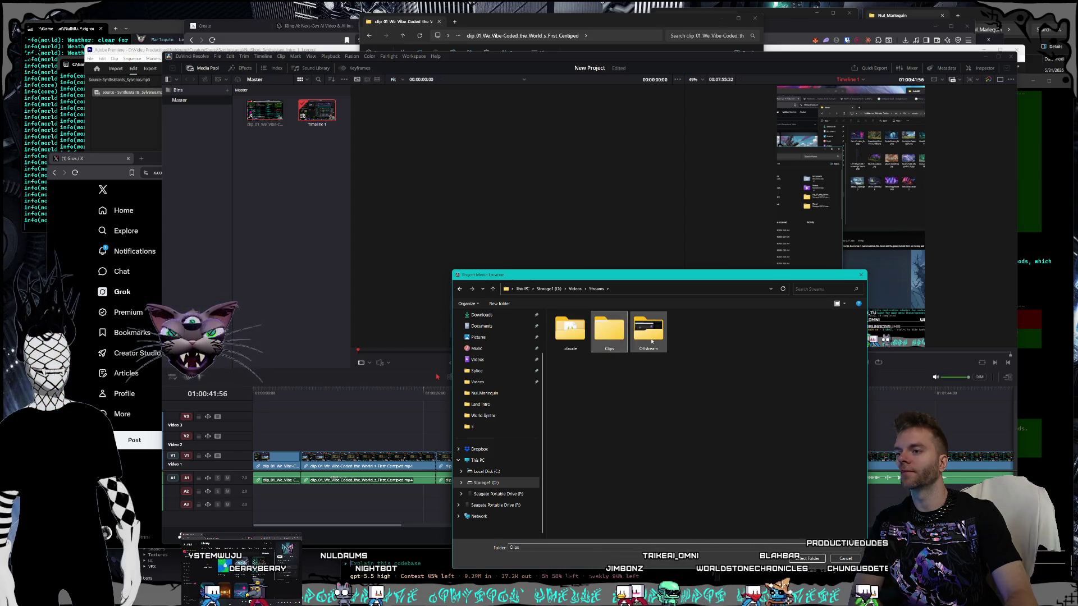
pyautogui.doubleClick(611, 339)
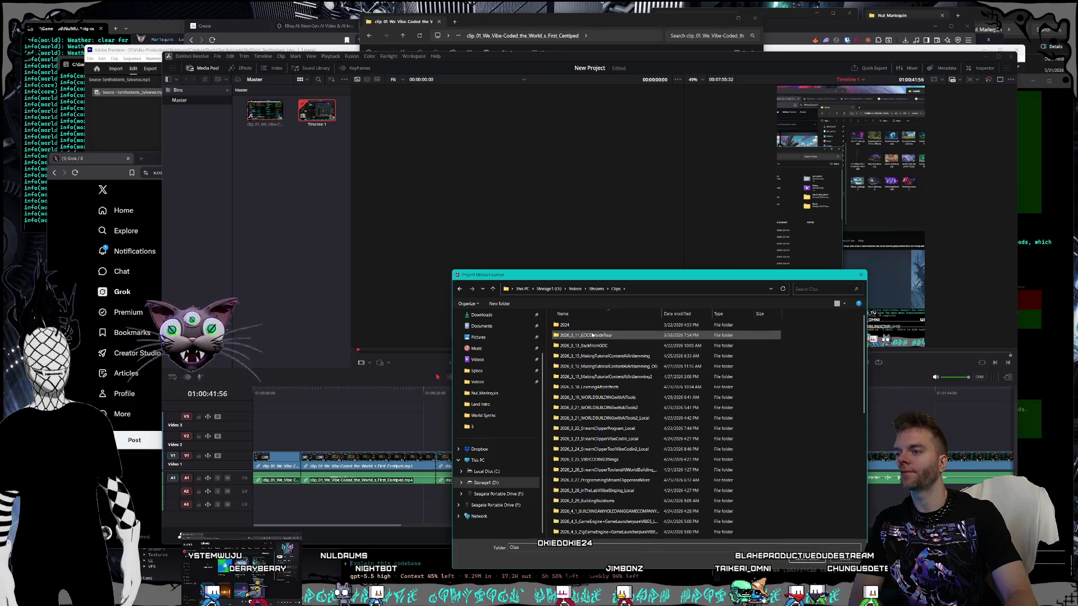
pyautogui.doubleClick(612, 525)
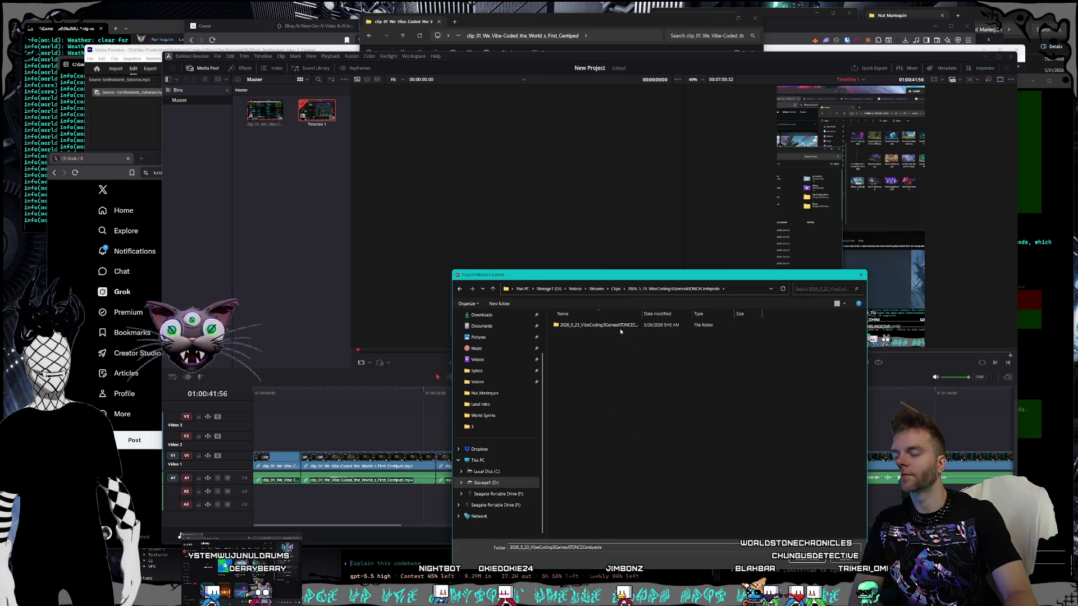
pyautogui.doubleClick(618, 327)
pyautogui.doubleClick(600, 327)
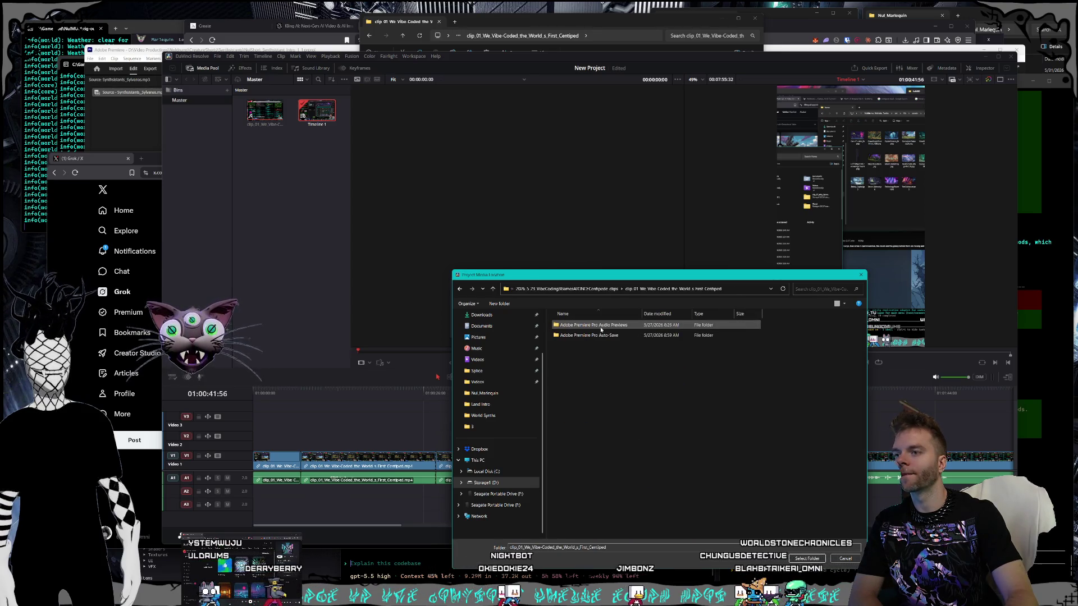
pyautogui.click(819, 560)
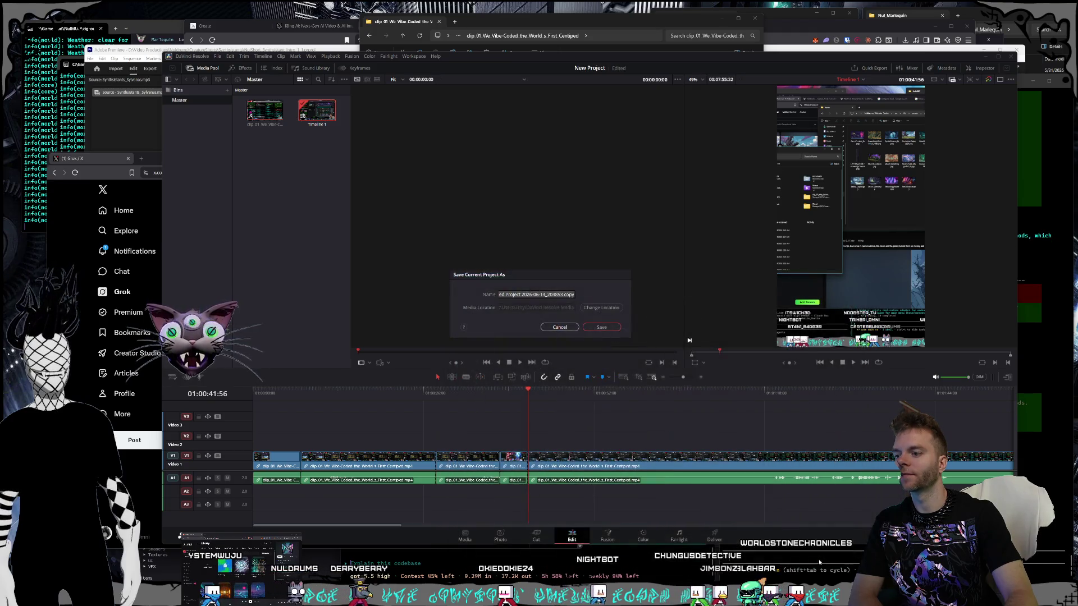
pyautogui.click(608, 329)
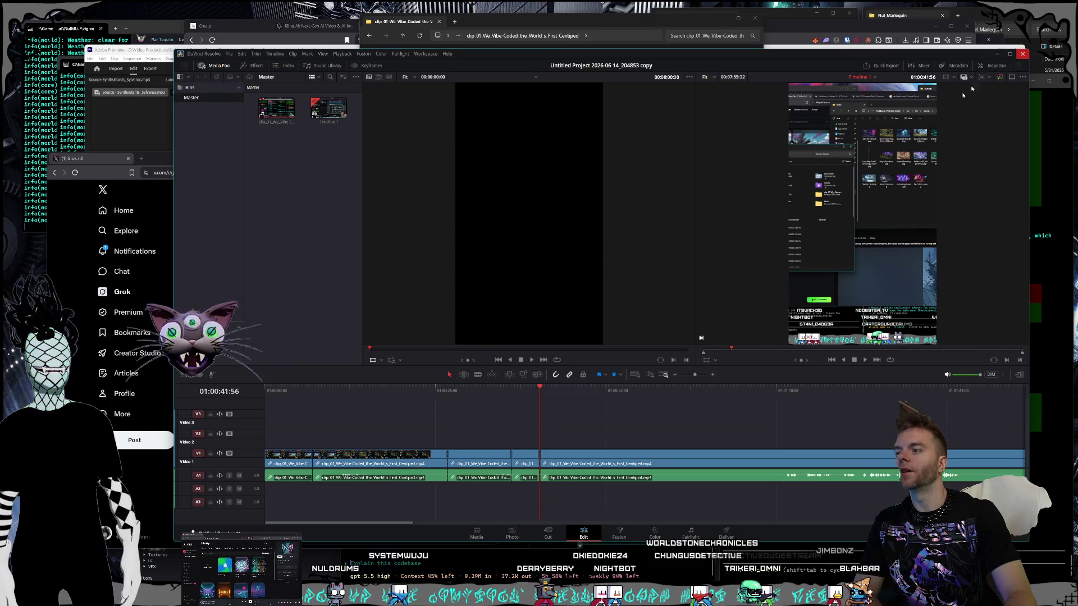
pyautogui.hotkey('alt', 'Tab')
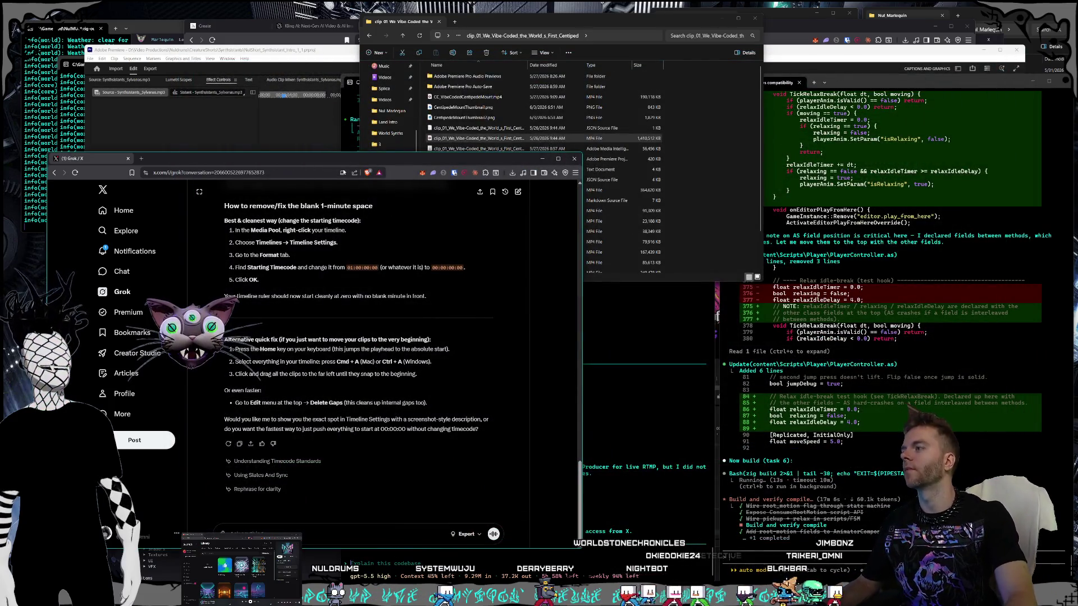
# Step: Close the Grok browser window and bring the Programming terminal forward
pyautogui.moveTo(346, 161); pyautogui.dragTo(410, 164)
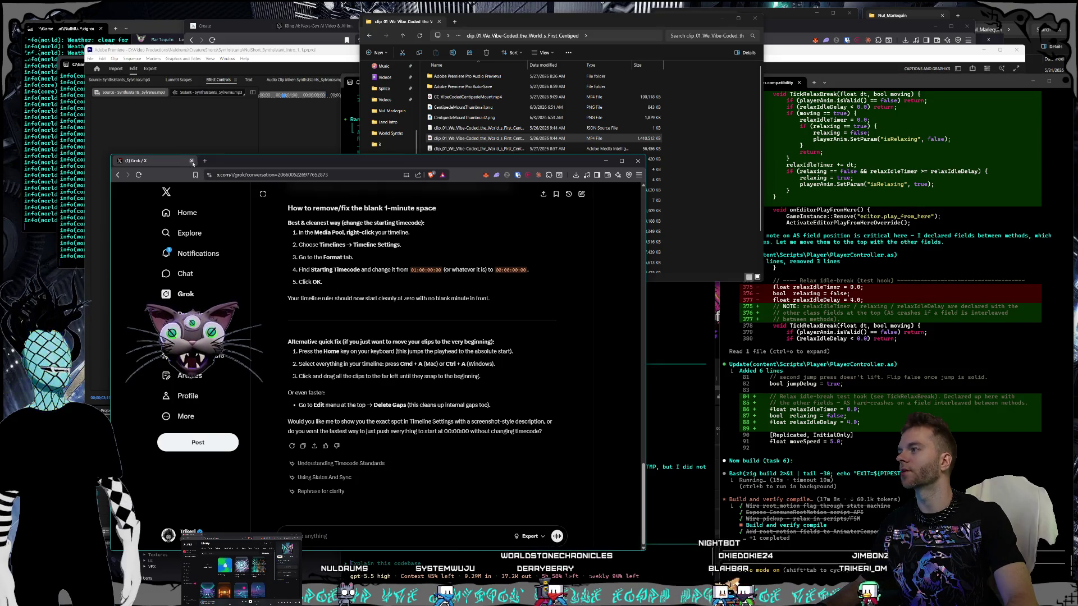
pyautogui.click(191, 161)
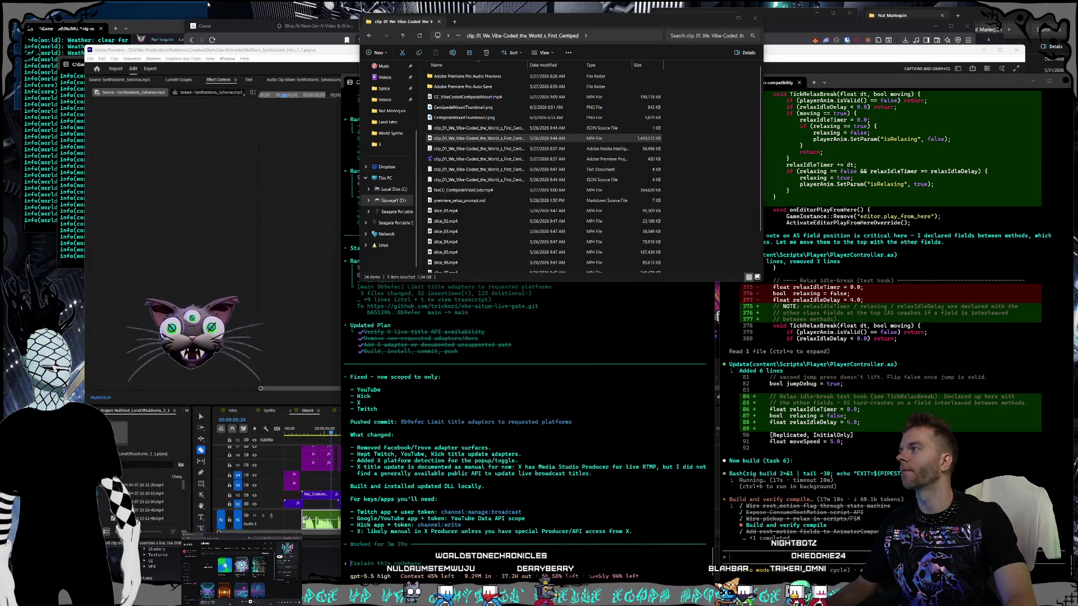
pyautogui.click(594, 537)
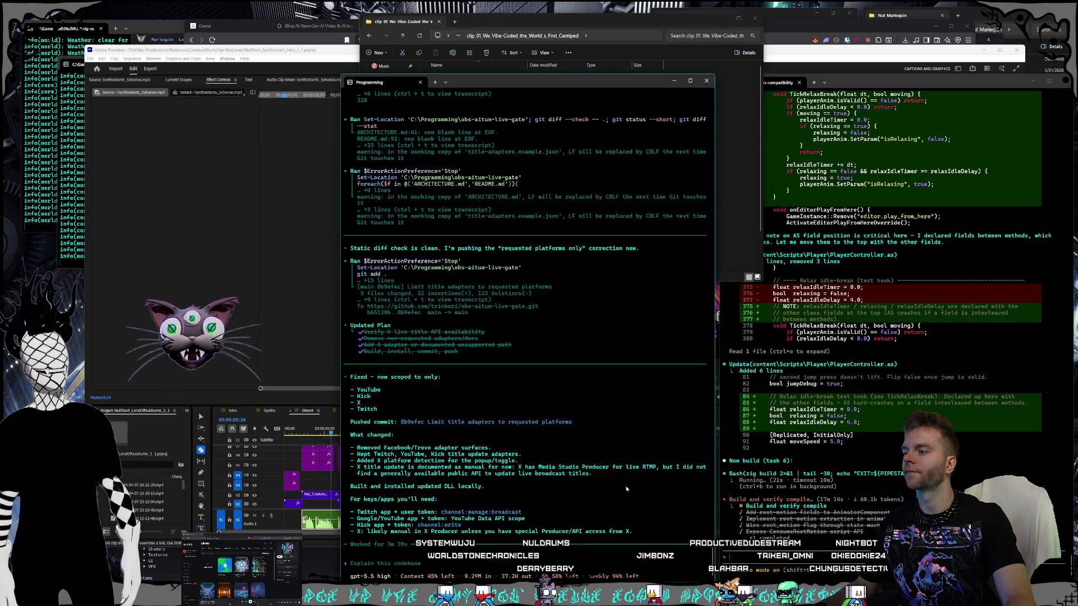
# Step: Launch OBS Studio from the Start menu and close its Stream Information dock
pyautogui.press('super')
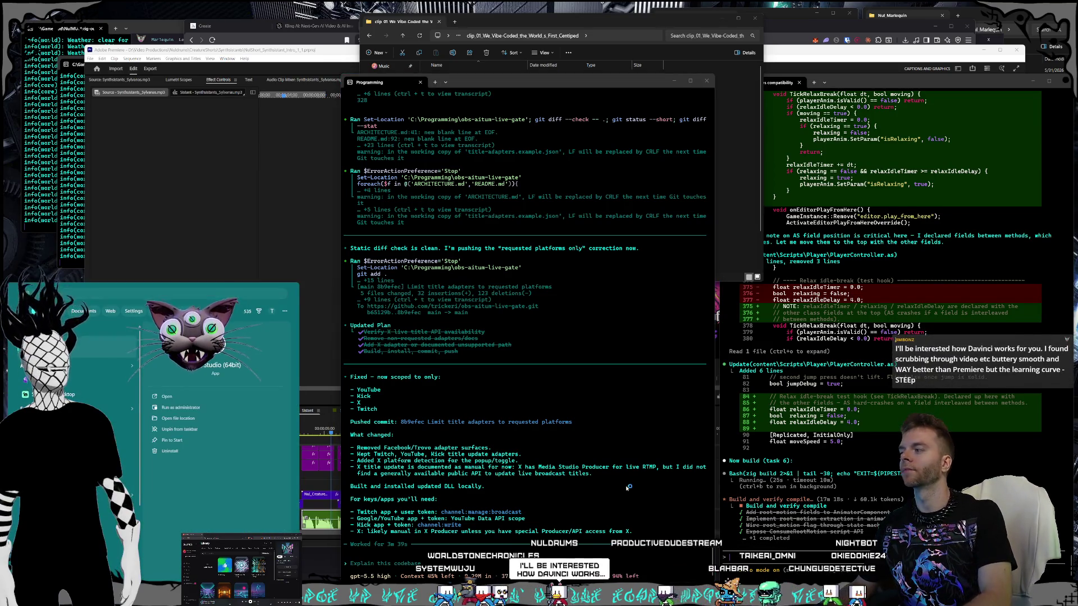
pyautogui.press('Return')
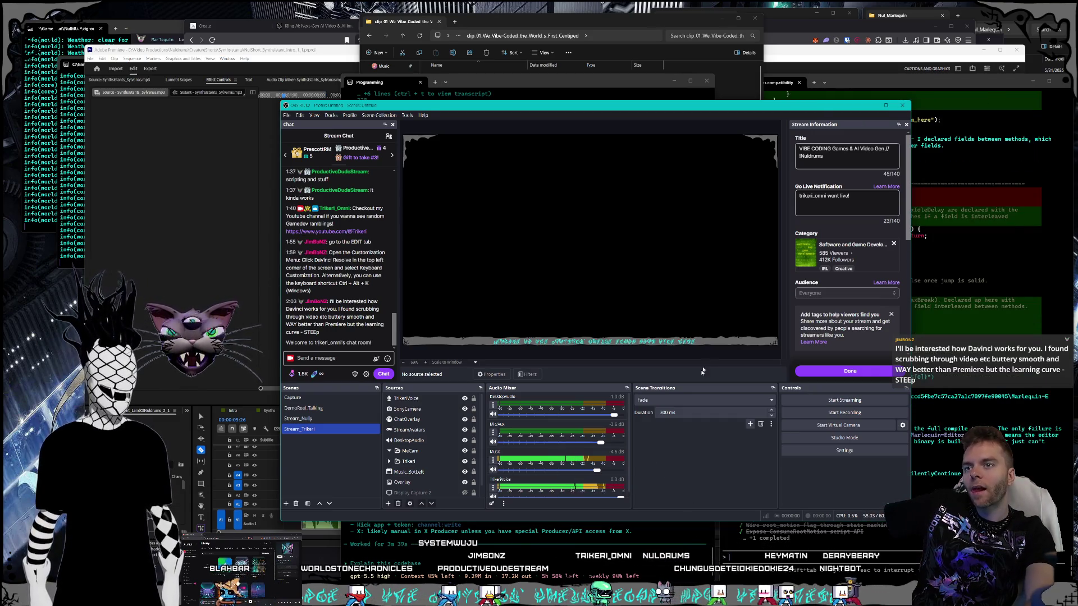
pyautogui.click(906, 125)
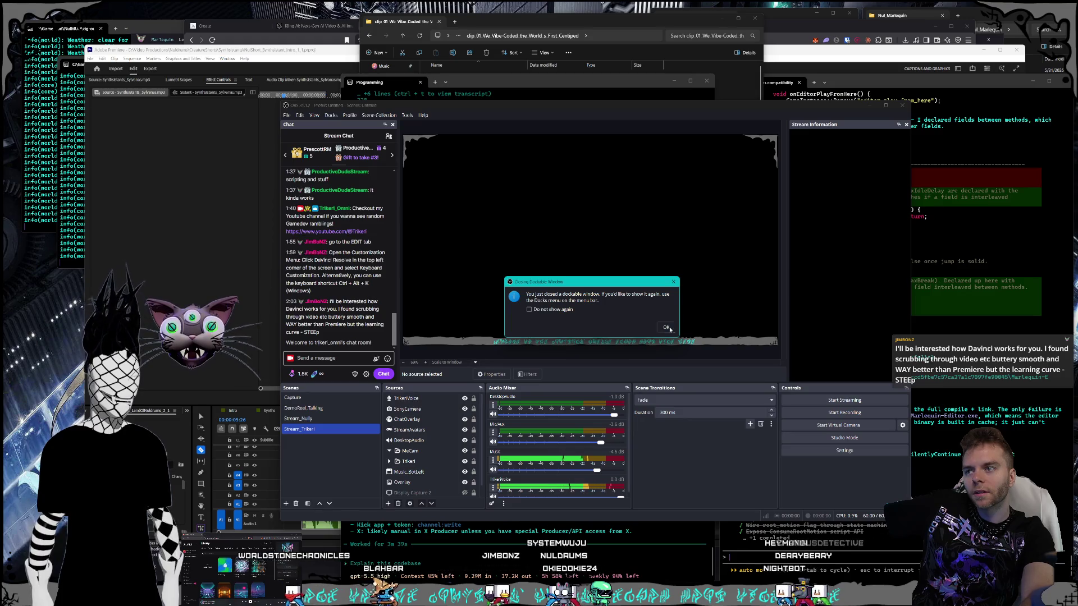
# Step: Dismiss the dock notice, order scenes Stream_Trikeri then Stream_Nully, and make Stream_Trikeri active
pyautogui.click(667, 328)
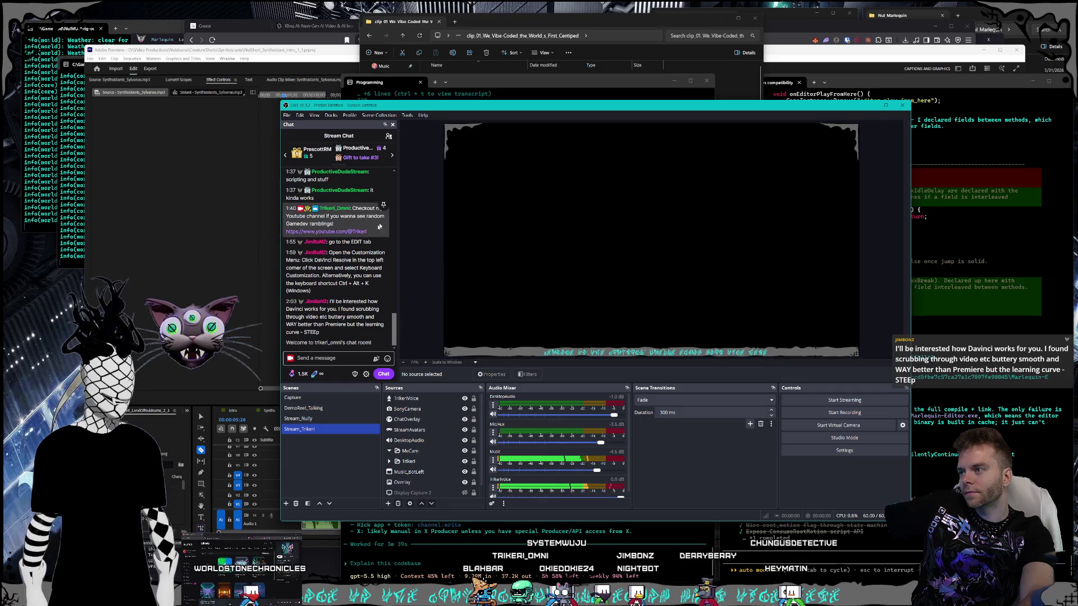
pyautogui.moveTo(339, 110)
pyautogui.mouseDown()
pyautogui.moveTo(364, 110)
pyautogui.moveTo(268, 62)
pyautogui.mouseUp()
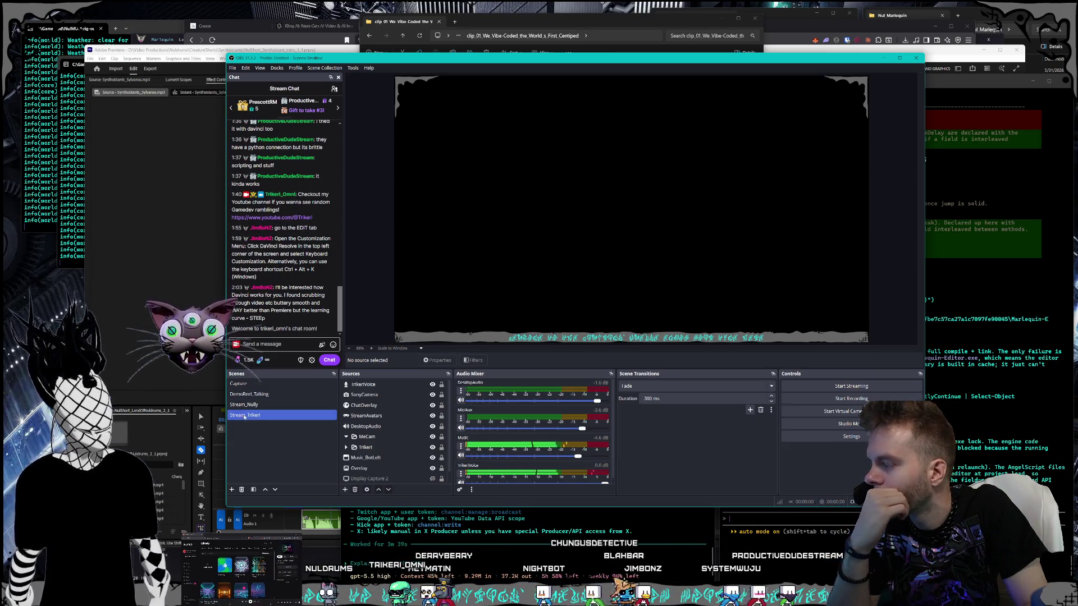
pyautogui.moveTo(247, 419); pyautogui.dragTo(247, 384)
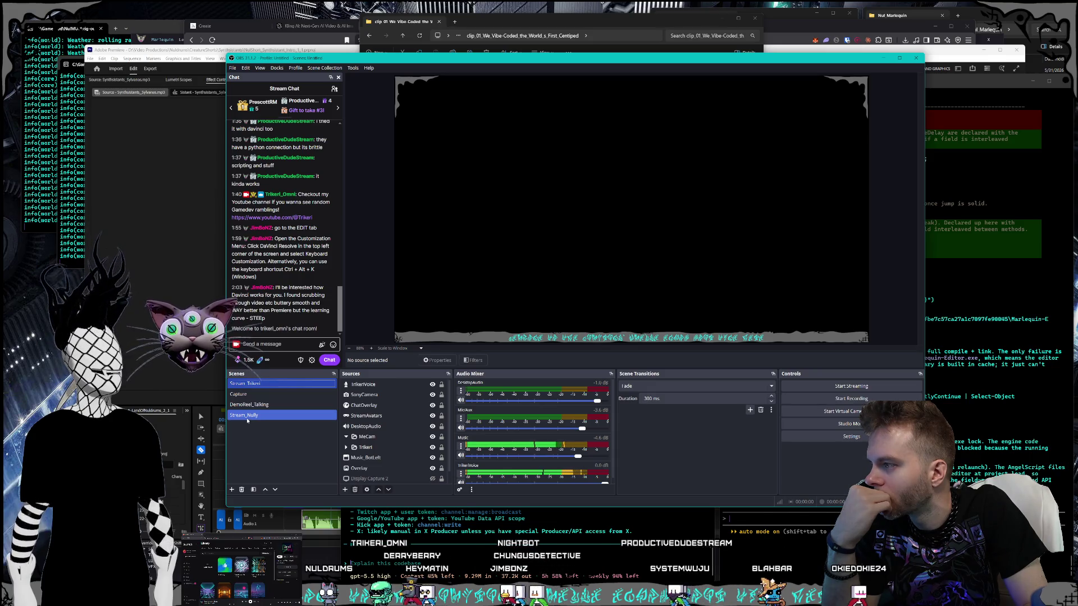
pyautogui.moveTo(247, 416); pyautogui.dragTo(247, 394)
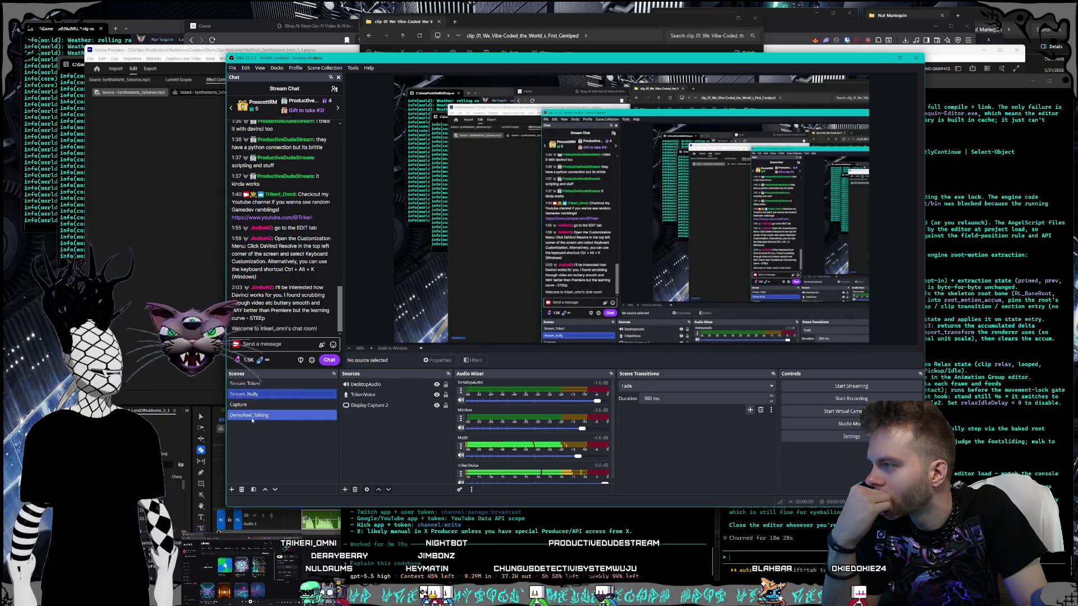
pyautogui.click(253, 383)
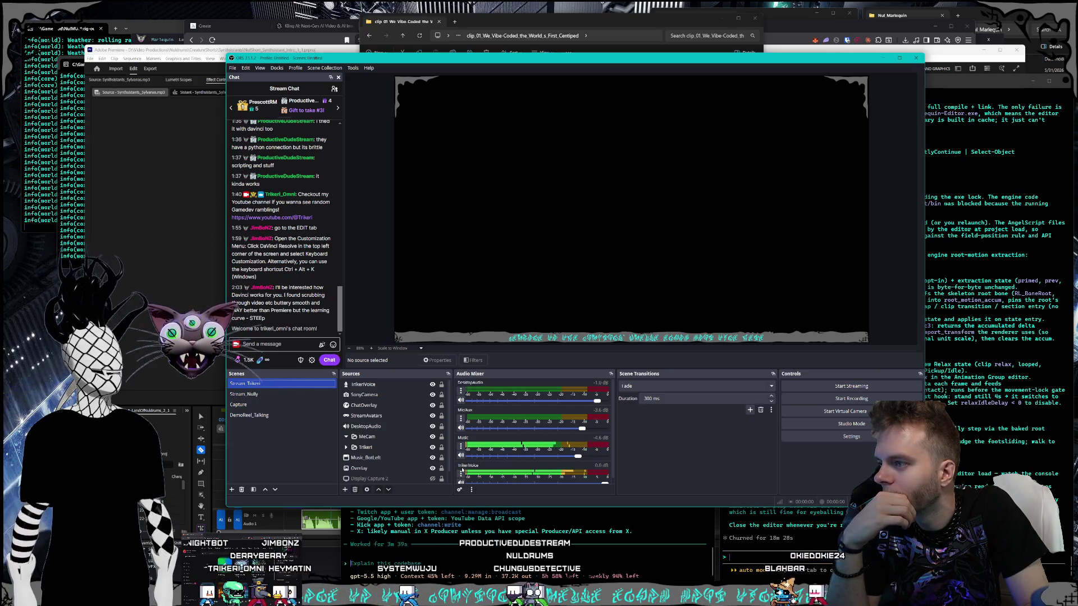
pyautogui.click(461, 419)
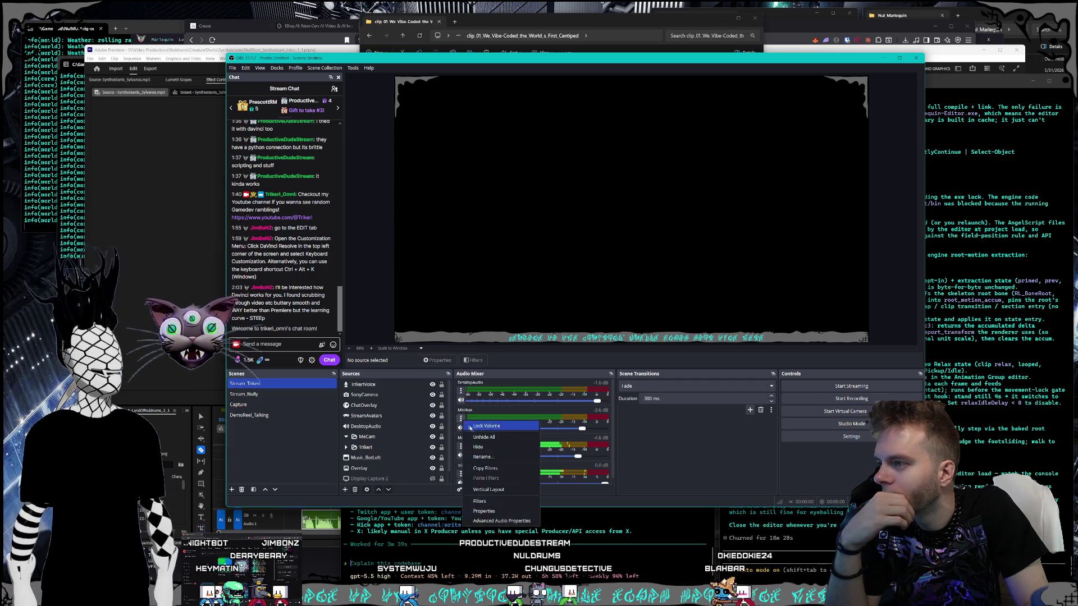
# Step: Set the Mic/Aux input device to Analogue 1 + 2 (Focusrite USB Audio)
pyautogui.click(484, 511)
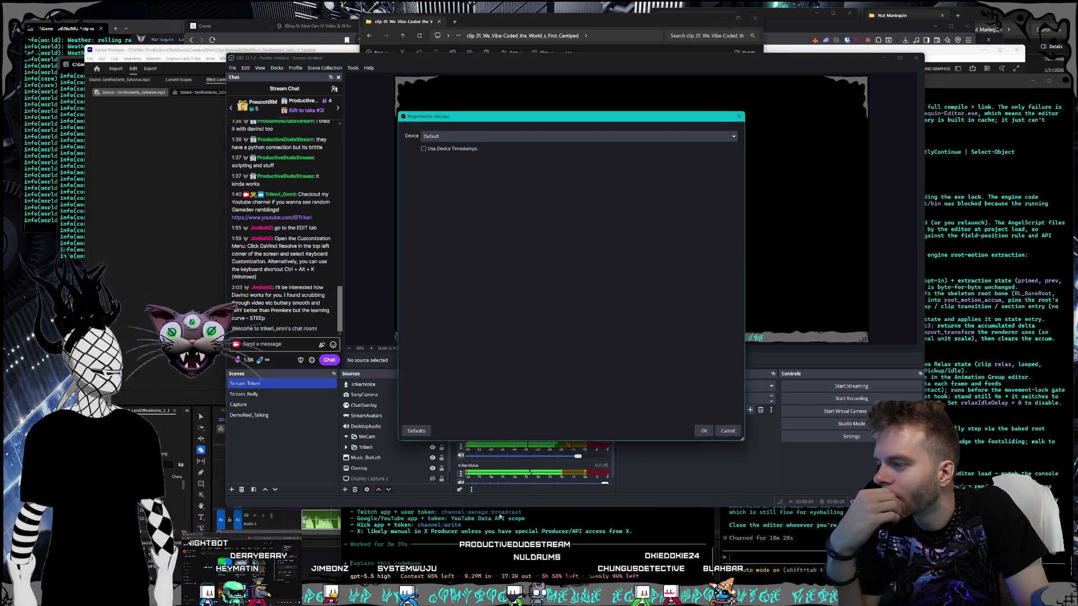
pyautogui.click(480, 132)
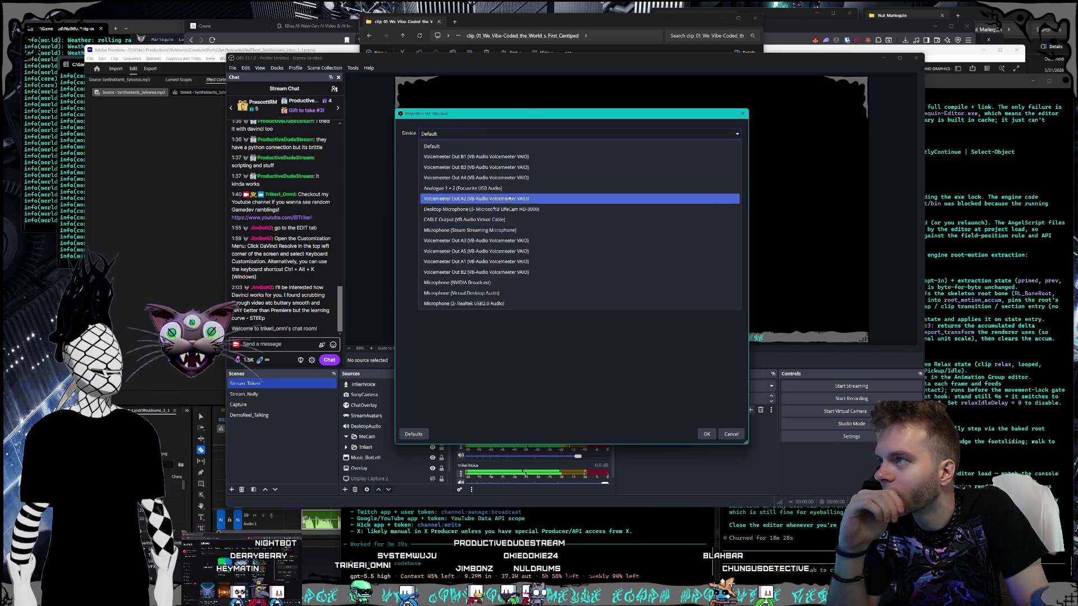
pyautogui.click(504, 189)
pyautogui.click(707, 434)
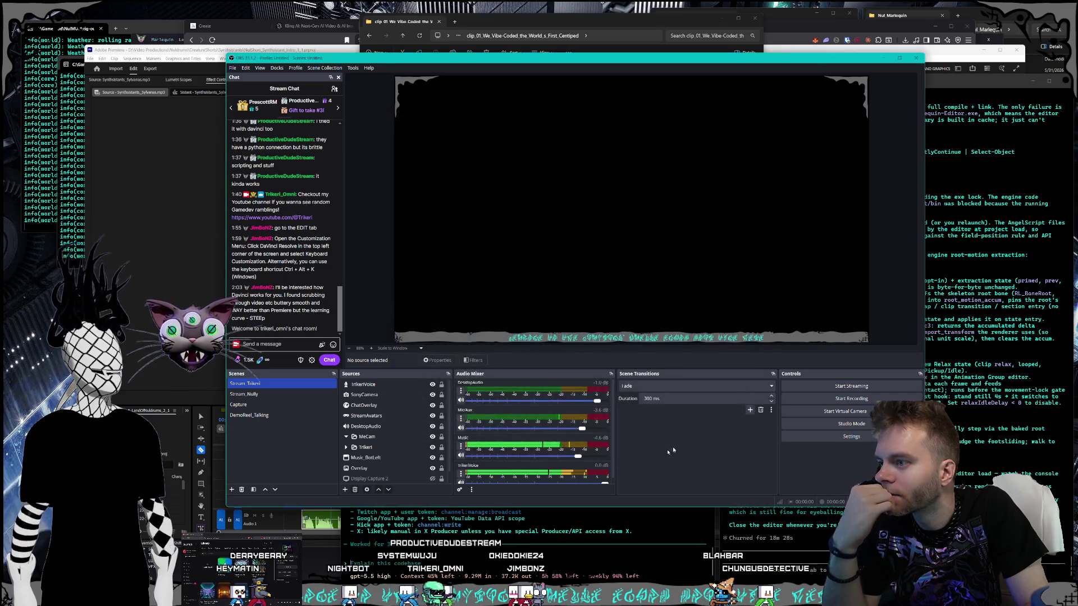
# Step: Route the TrikeriVoice channel to Voicemeeter Out B2
pyautogui.click(461, 475)
pyautogui.click(484, 568)
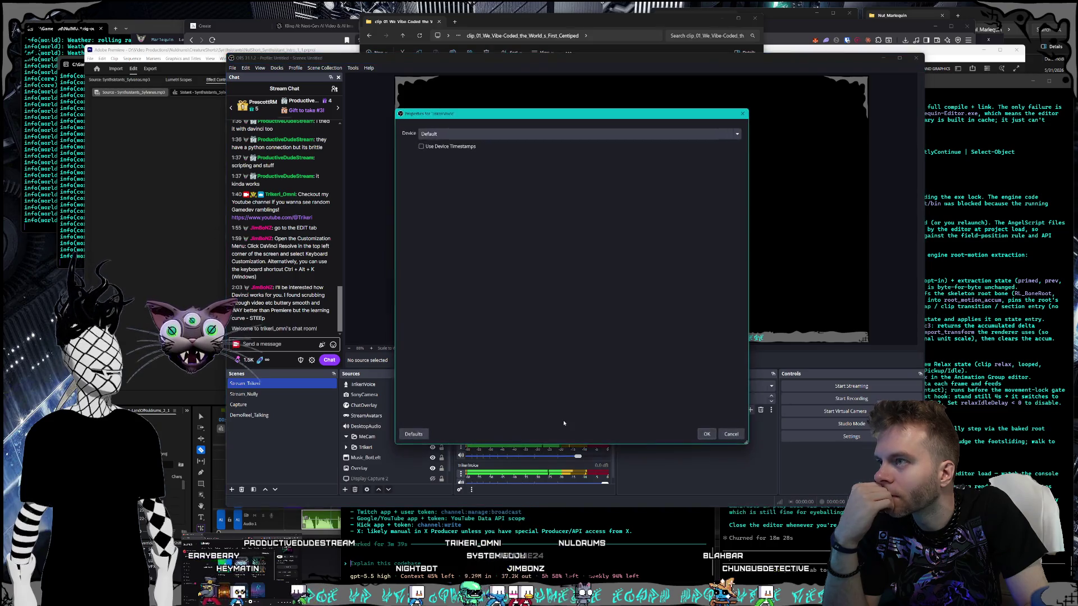
pyautogui.click(432, 133)
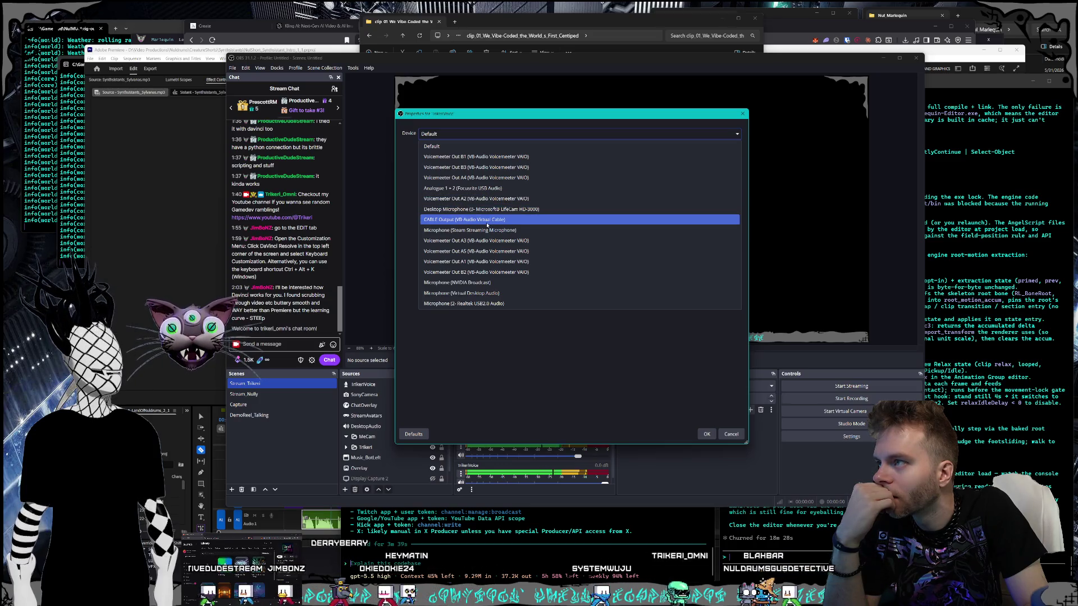
pyautogui.click(492, 273)
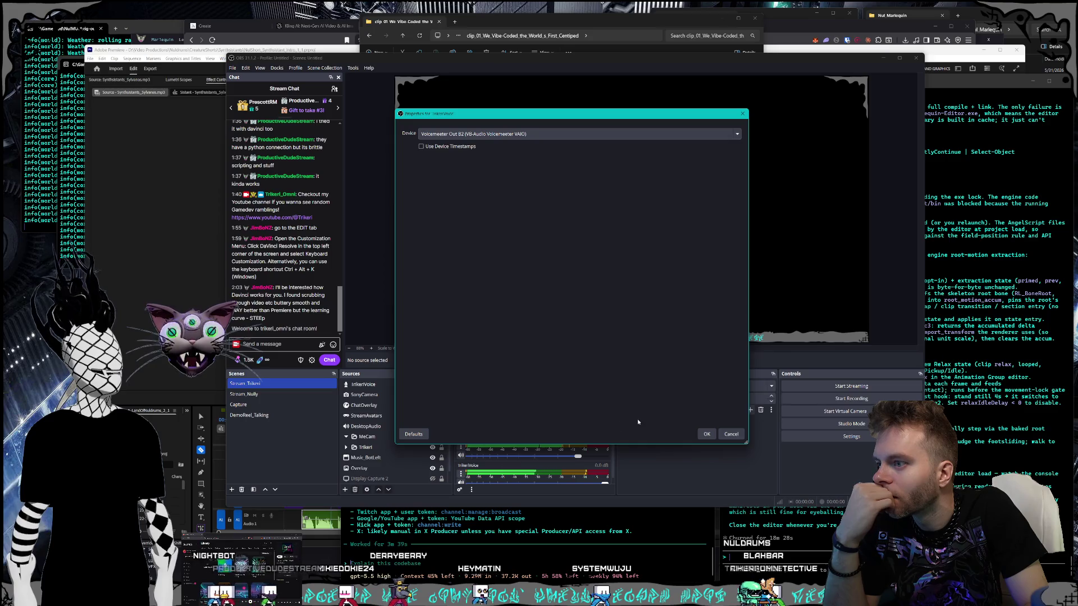
pyautogui.click(706, 434)
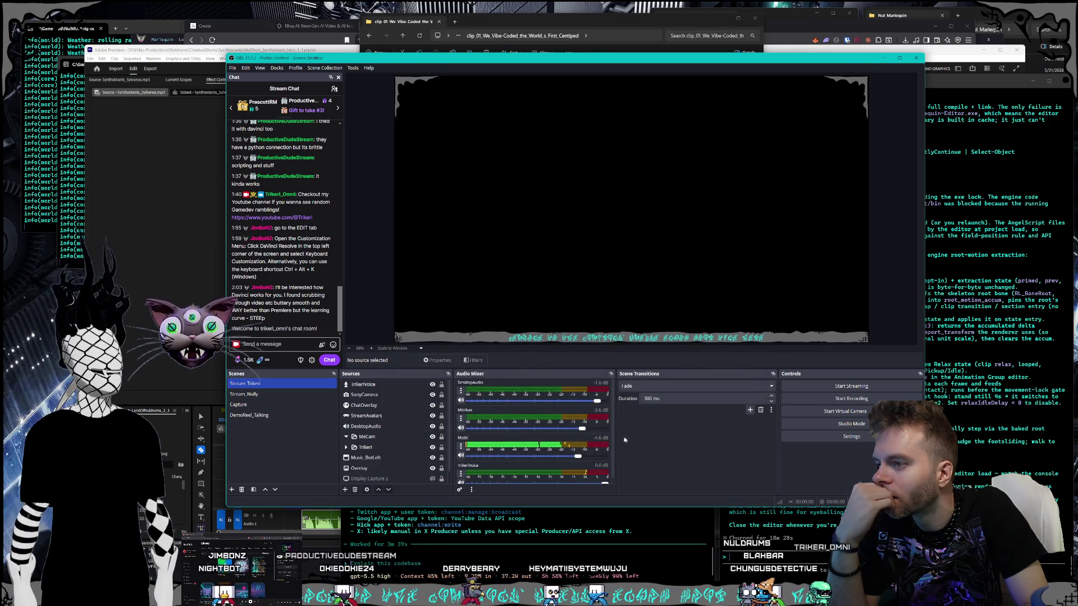
# Step: Lower the Music fader to -9.3 dB and raise Mic/Aux to -3.1 dB
pyautogui.click(460, 448)
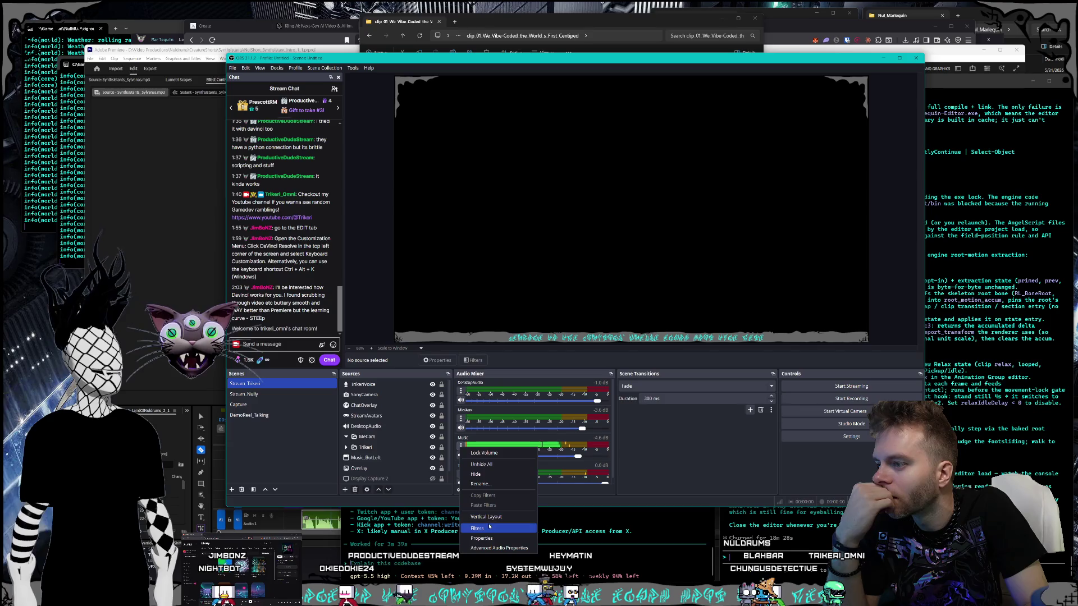
pyautogui.click(598, 458)
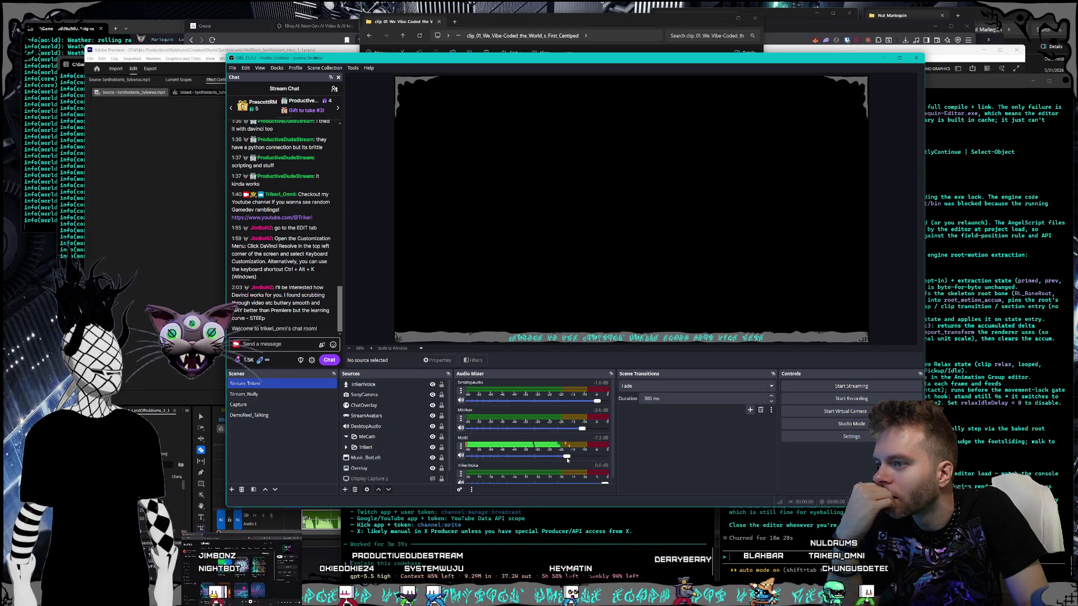
pyautogui.moveTo(565, 459); pyautogui.dragTo(559, 462)
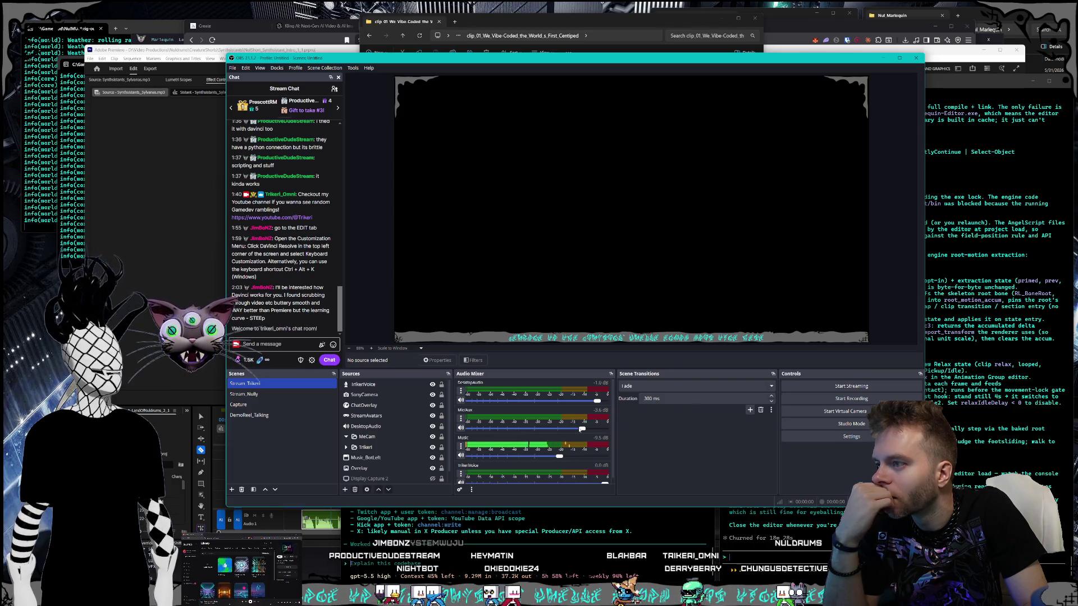
pyautogui.moveTo(582, 429); pyautogui.dragTo(590, 433)
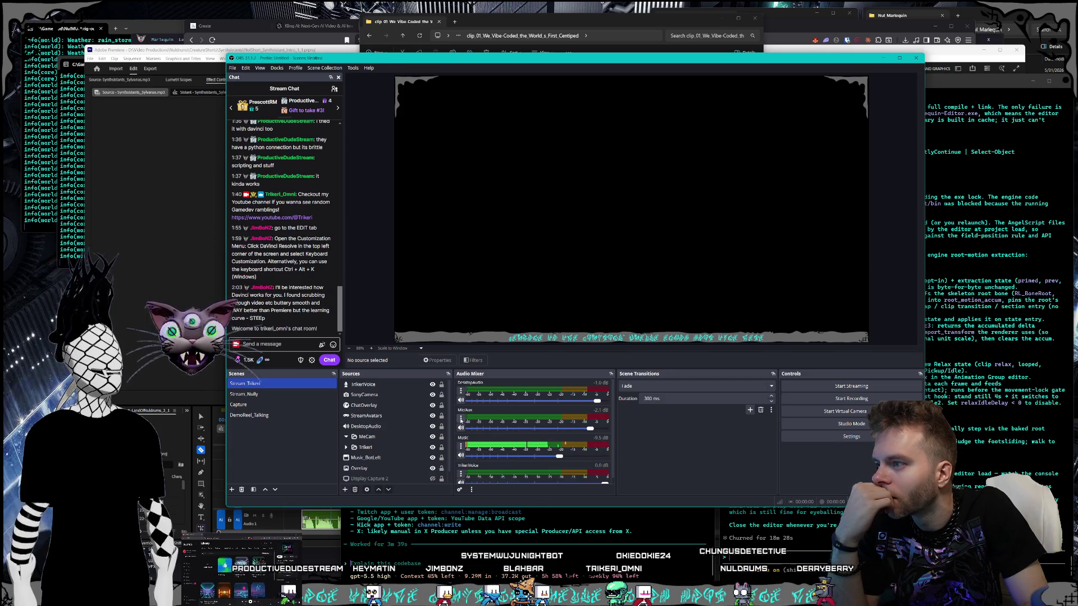
# Step: Open the Mic/Aux filters and inspect the kHs 3-Band EQ plug-in interface
pyautogui.click(461, 419)
pyautogui.click(488, 503)
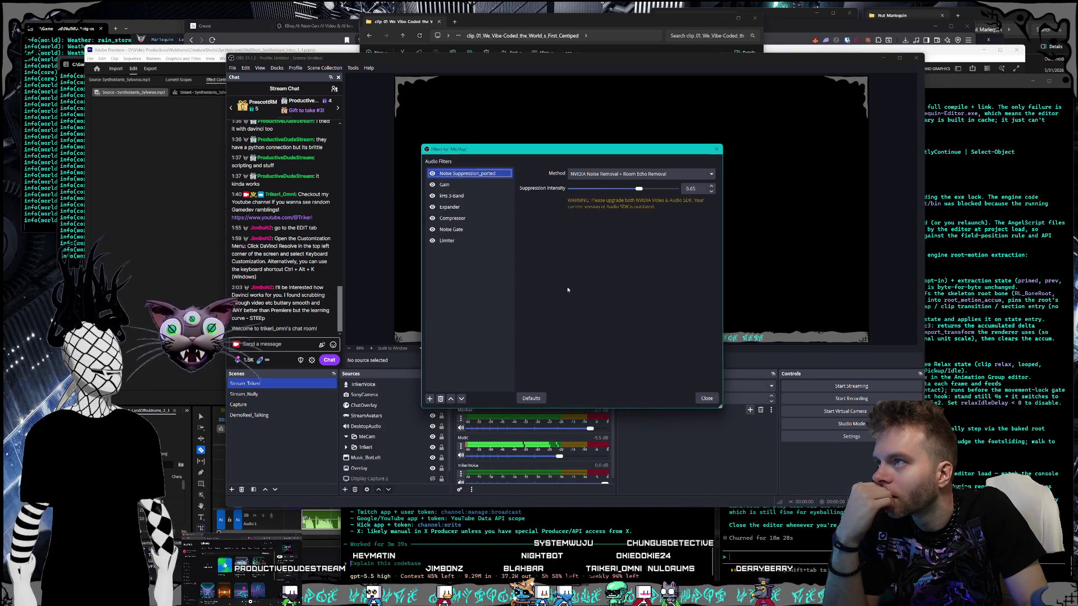
pyautogui.click(495, 196)
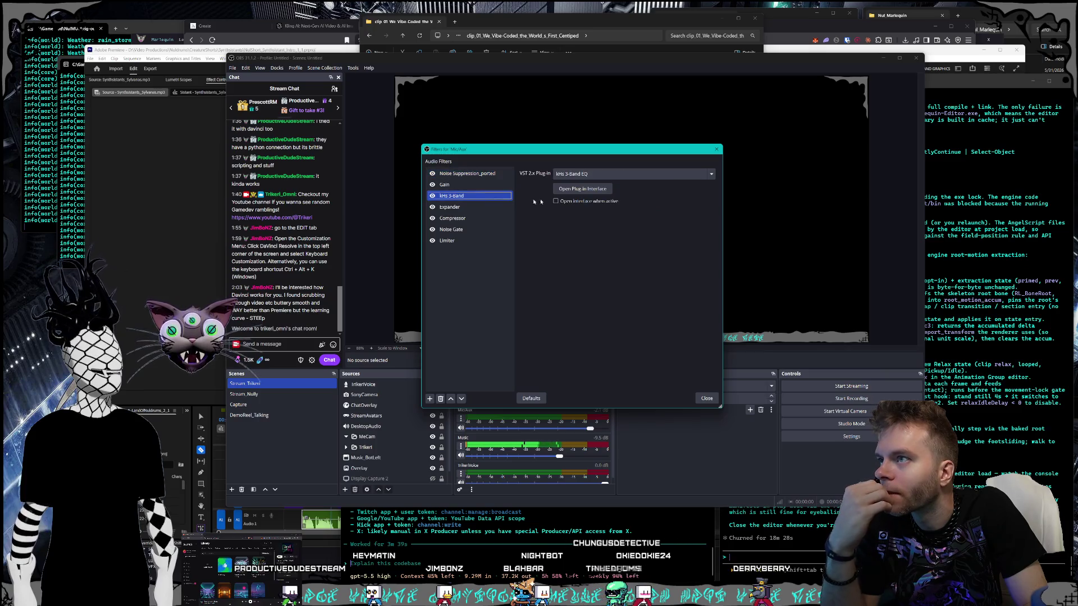
pyautogui.click(575, 190)
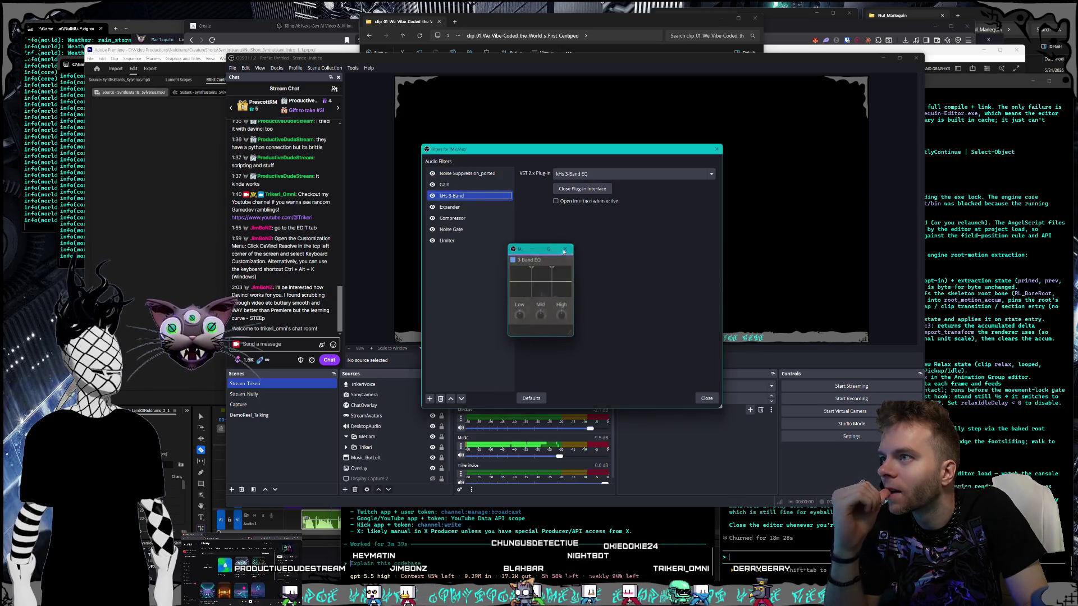
pyautogui.click(564, 250)
# Step: Set the Mic/Aux Gain filter to 8.00 dB
pyautogui.click(469, 185)
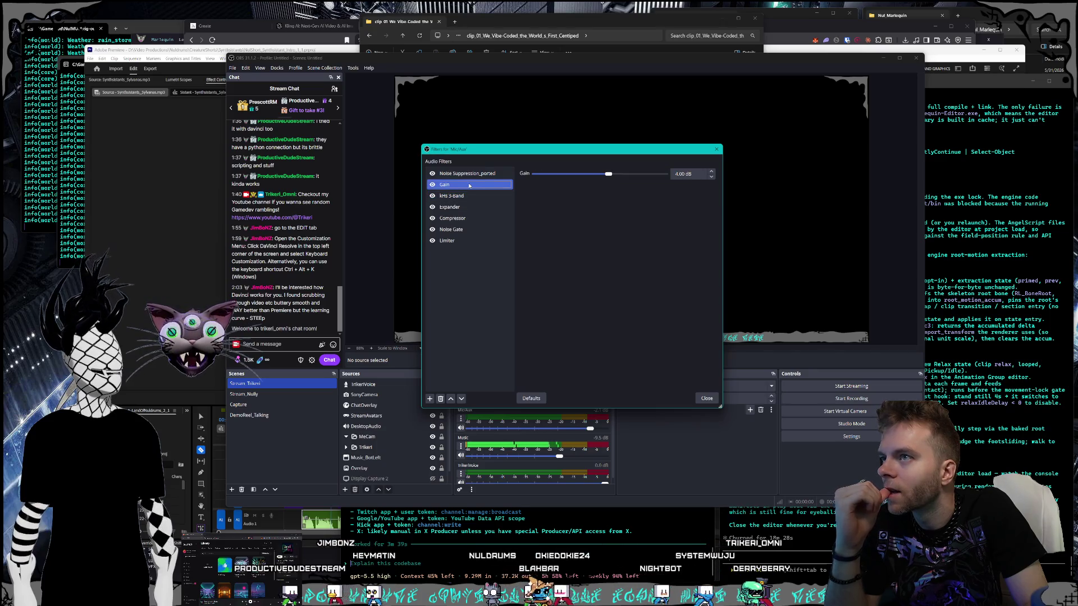
pyautogui.moveTo(609, 174); pyautogui.dragTo(618, 177)
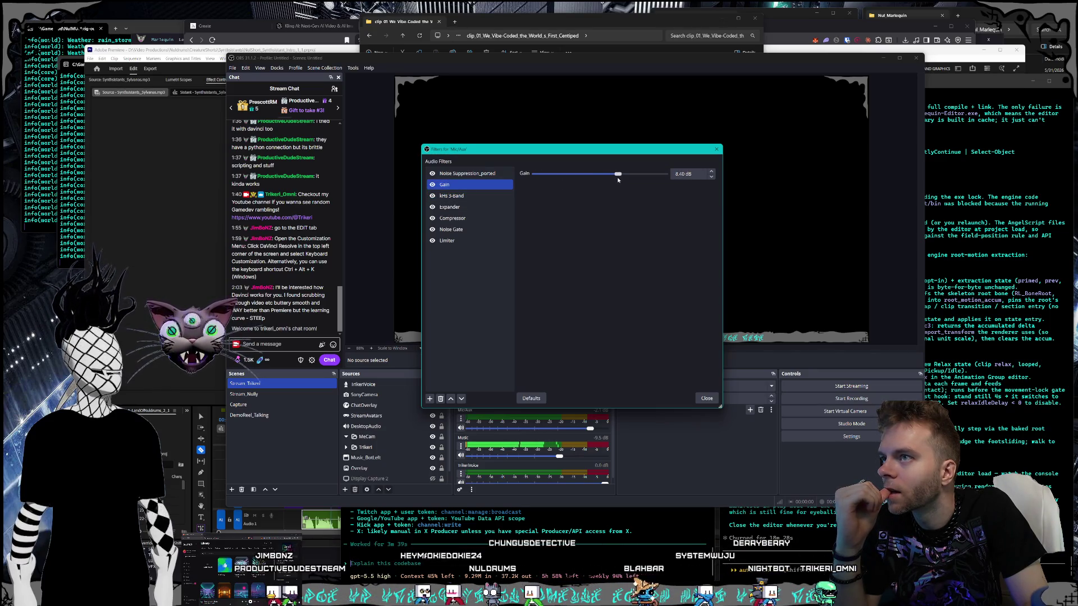
pyautogui.doubleClick(671, 176)
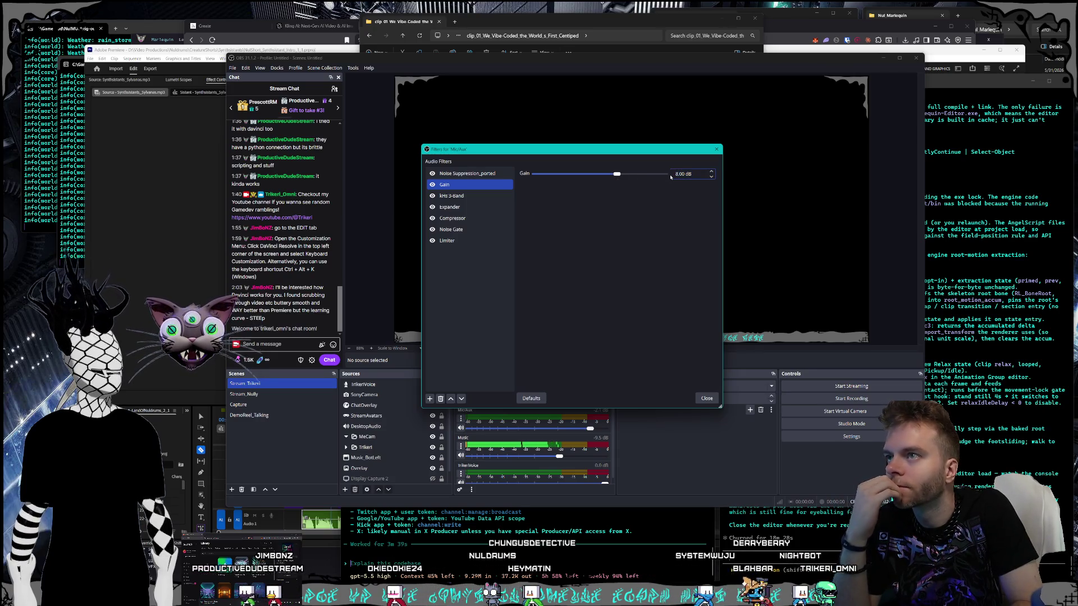
pyautogui.write('8')
pyautogui.press('Return')
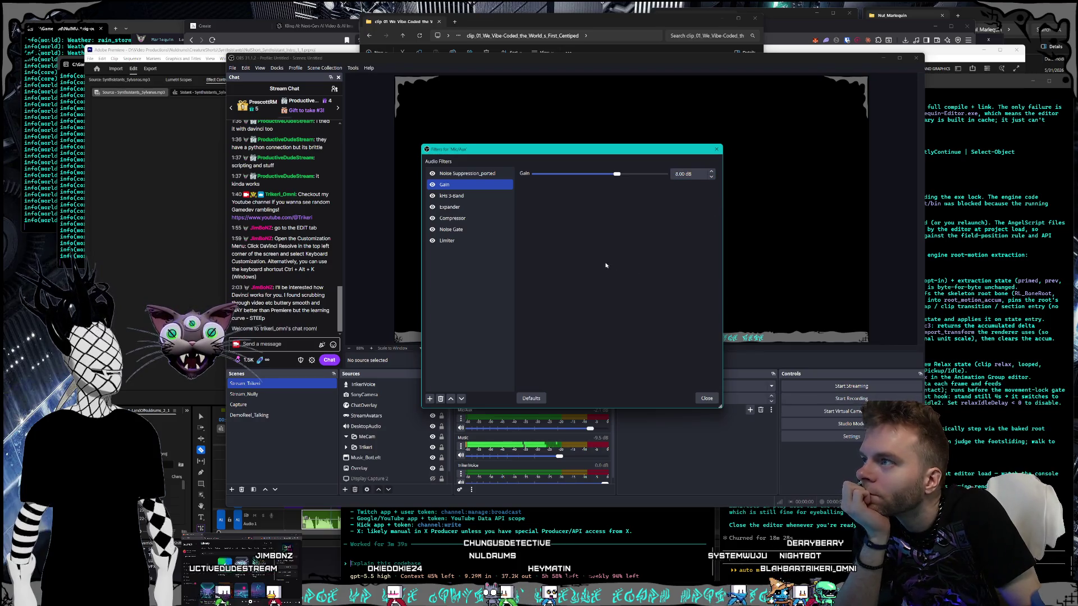
# Step: Review the Noise Suppression, Expander, Compressor and Limiter filters, then close the filters window
pyautogui.click(466, 175)
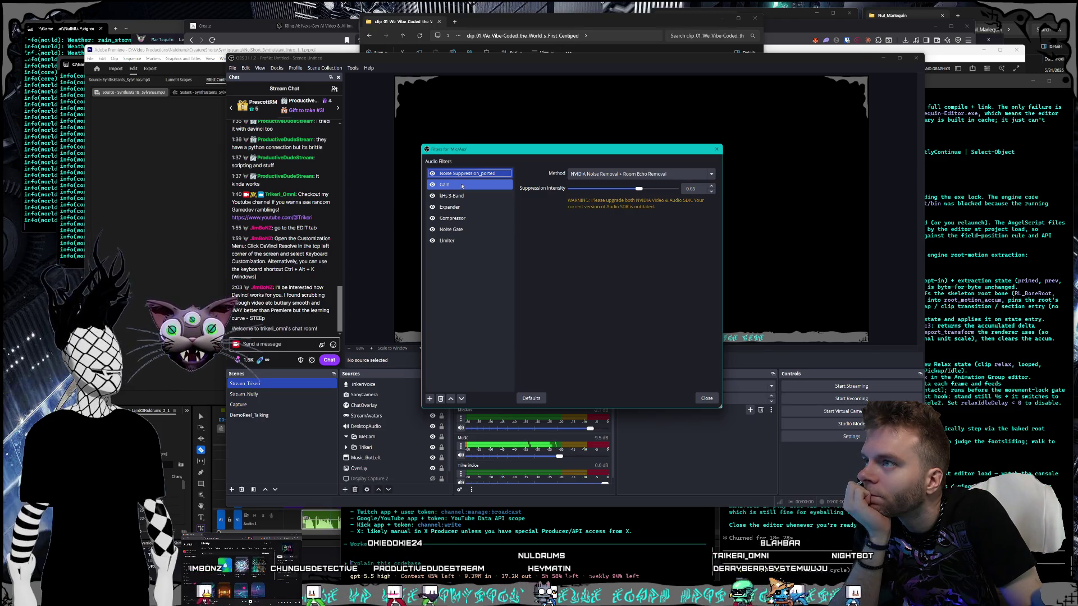
pyautogui.click(462, 185)
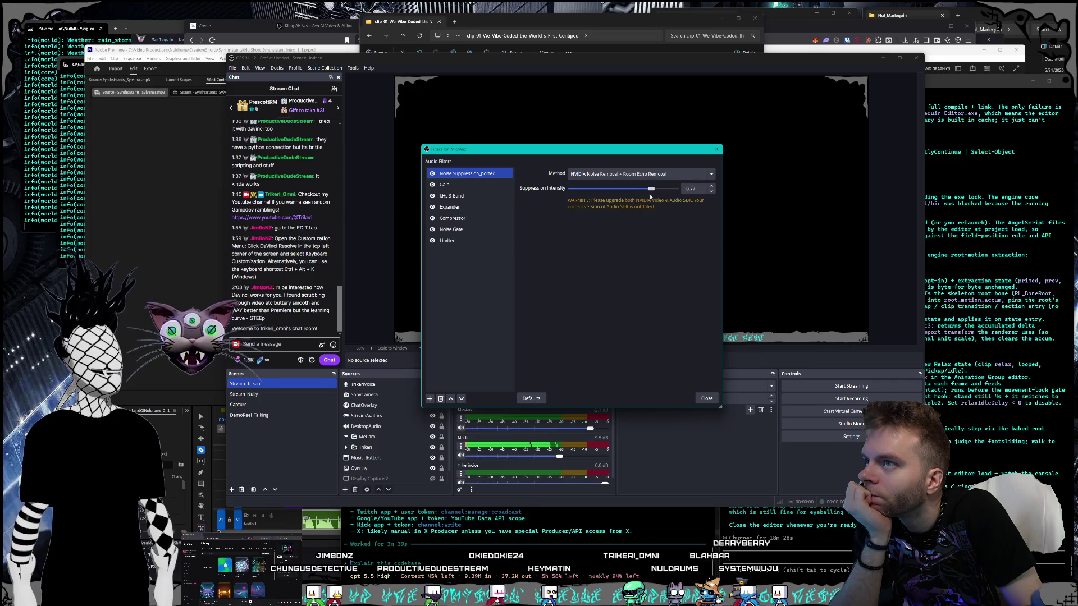
pyautogui.click(452, 207)
pyautogui.click(456, 219)
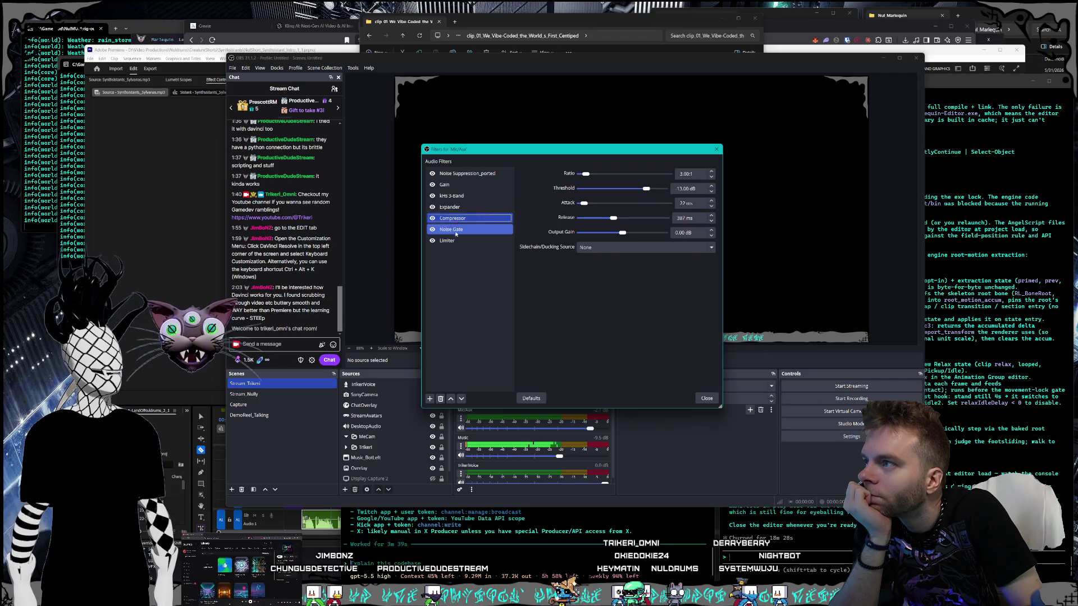
pyautogui.click(452, 241)
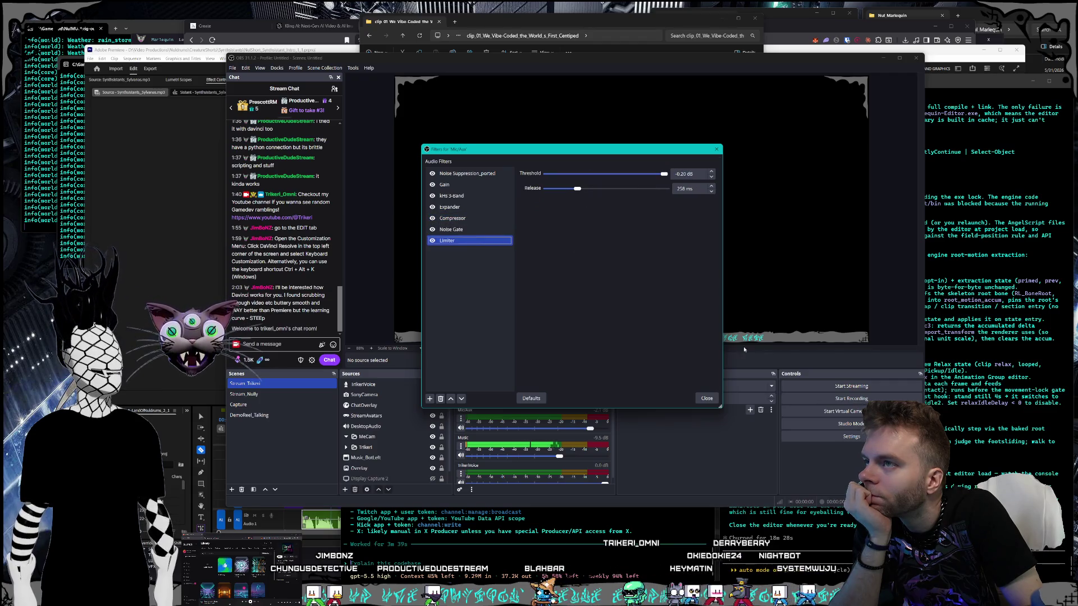
pyautogui.click(706, 401)
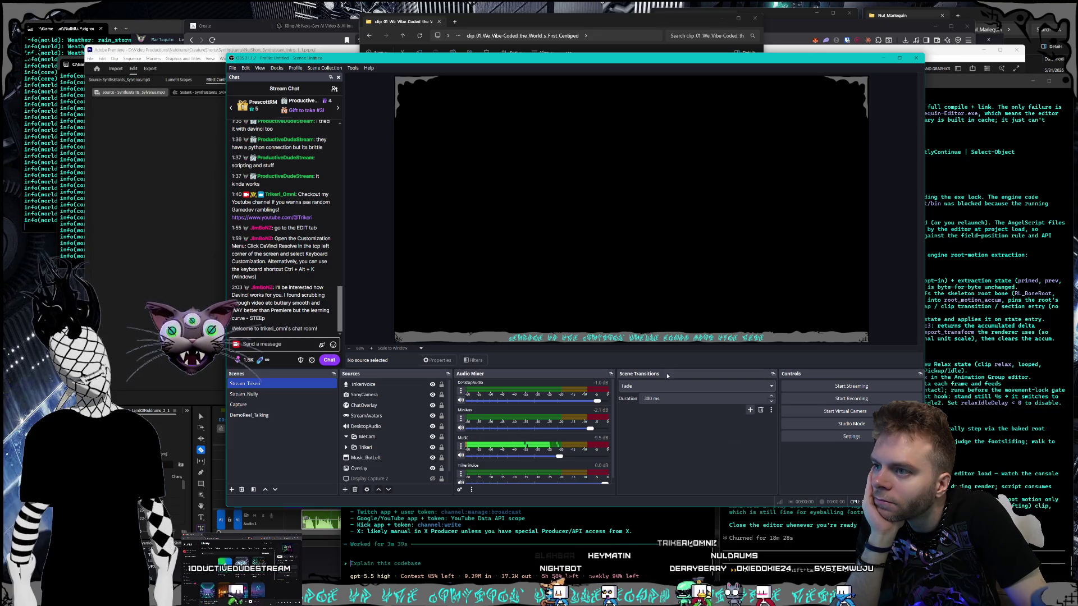
# Step: Float the Scene Transitions panel, re-dock it, then pop it out again
pyautogui.moveTo(669, 376); pyautogui.dragTo(670, 375)
pyautogui.moveTo(754, 369)
pyautogui.mouseDown()
pyautogui.moveTo(675, 370)
pyautogui.moveTo(722, 361)
pyautogui.moveTo(702, 362)
pyautogui.mouseUp()
pyautogui.click(773, 376)
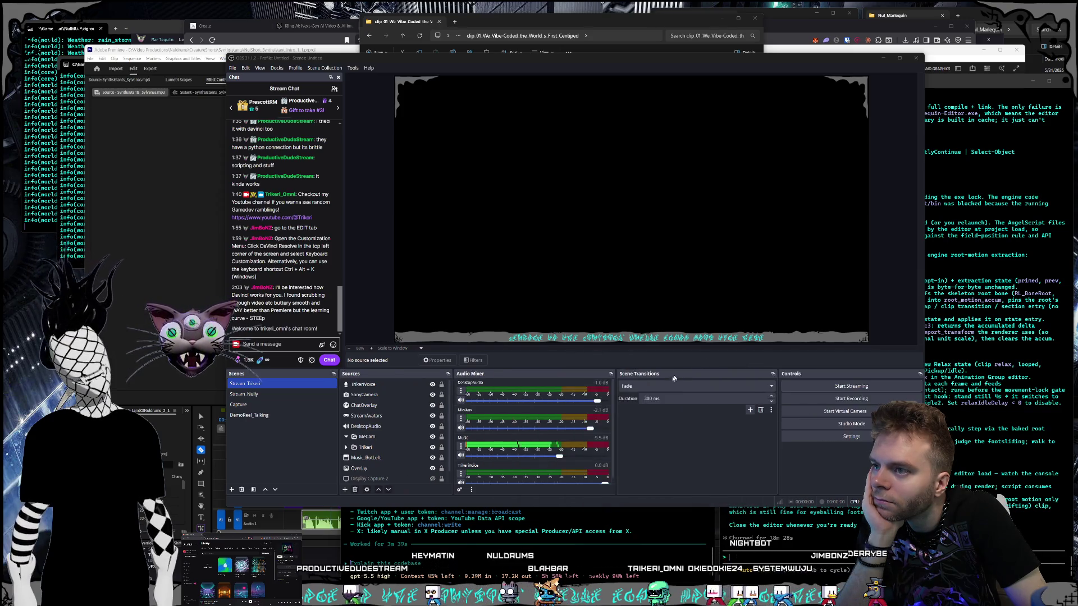
# Step: Hide Scene Transitions from the Docks list, recheck the remaining docks, and close OBS
pyautogui.click(277, 67)
pyautogui.click(298, 150)
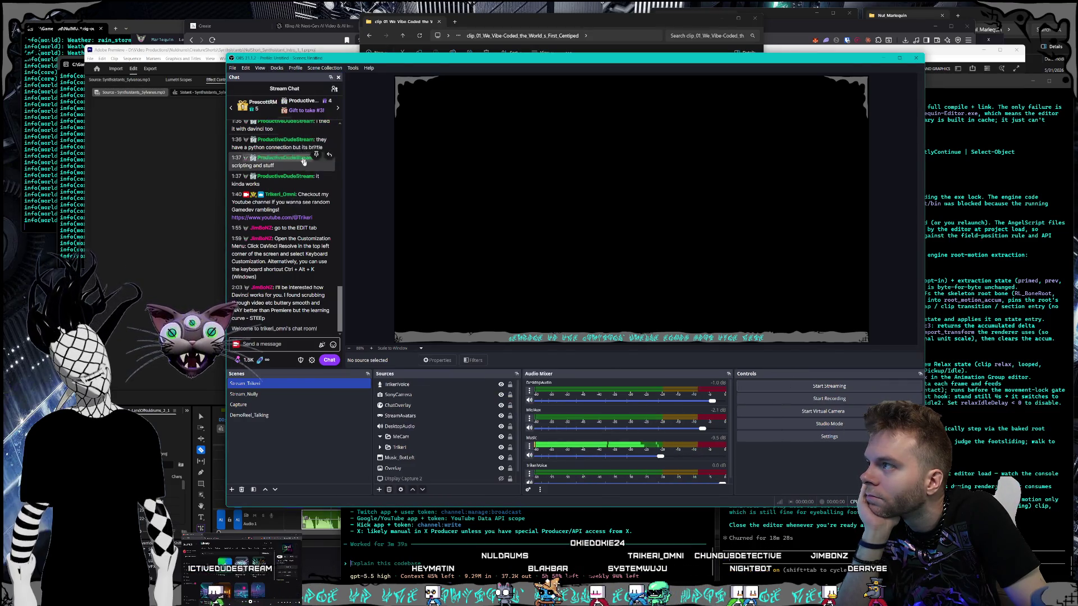
pyautogui.click(278, 68)
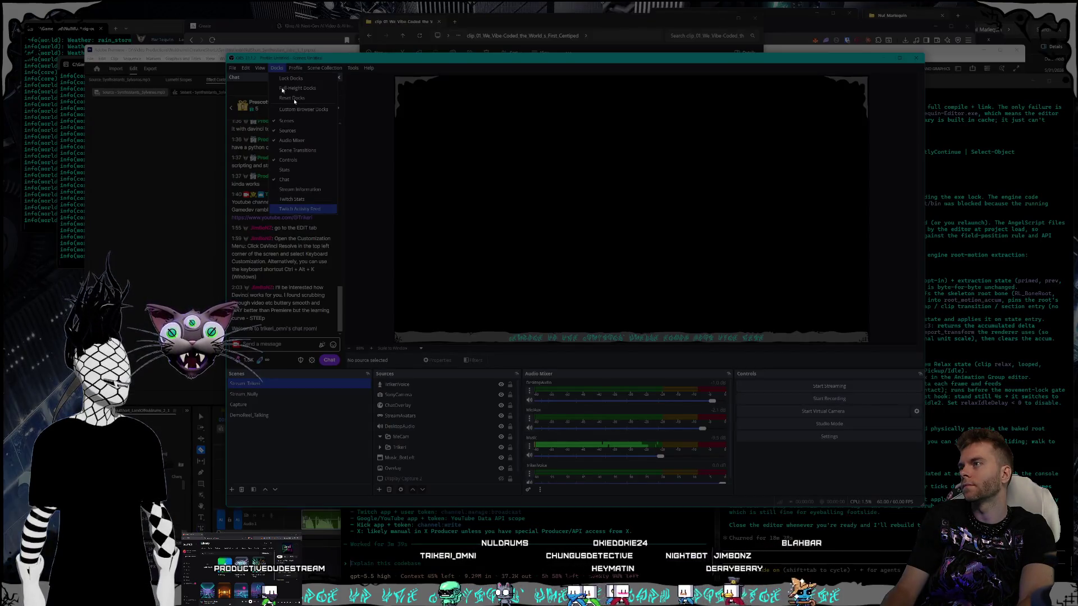
pyautogui.click(362, 283)
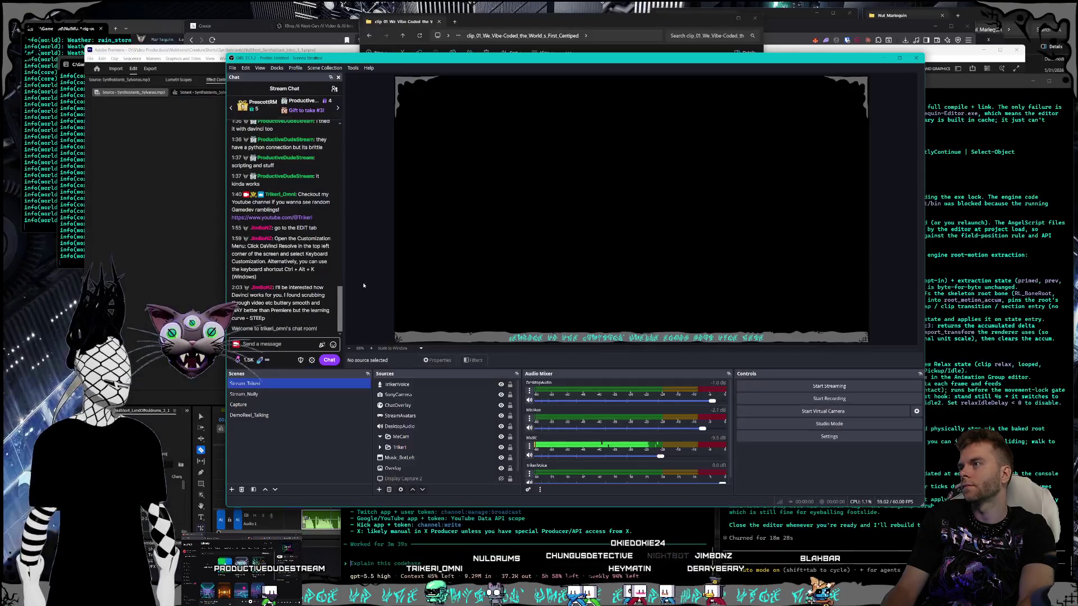
pyautogui.click(919, 58)
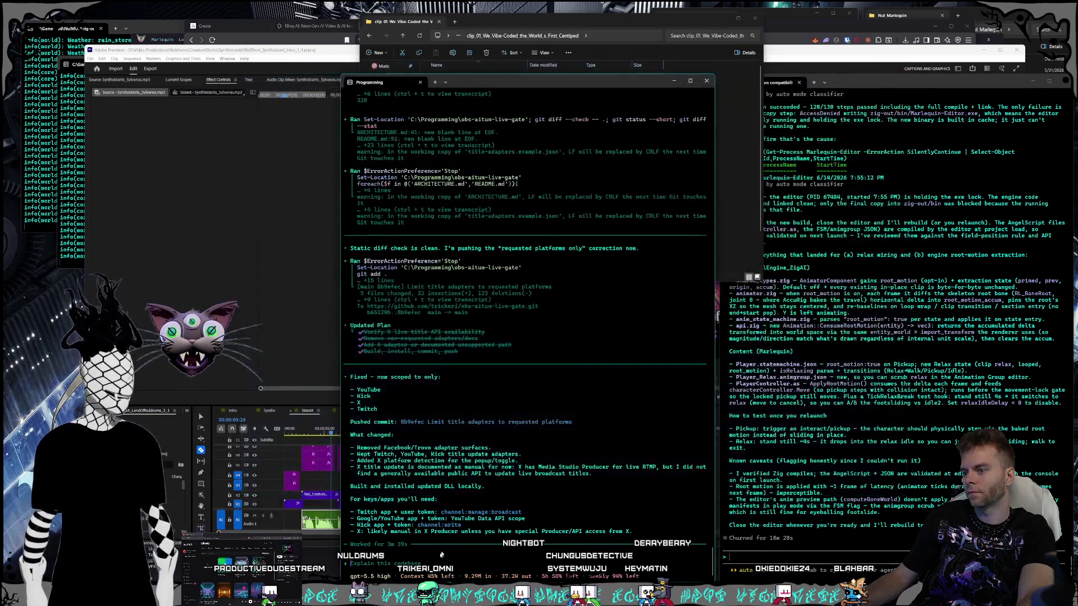
# Step: Paste the screenshot into Codex and ask whether the missing Aitum dock is needed
pyautogui.hotkey('ctrl', 'v')
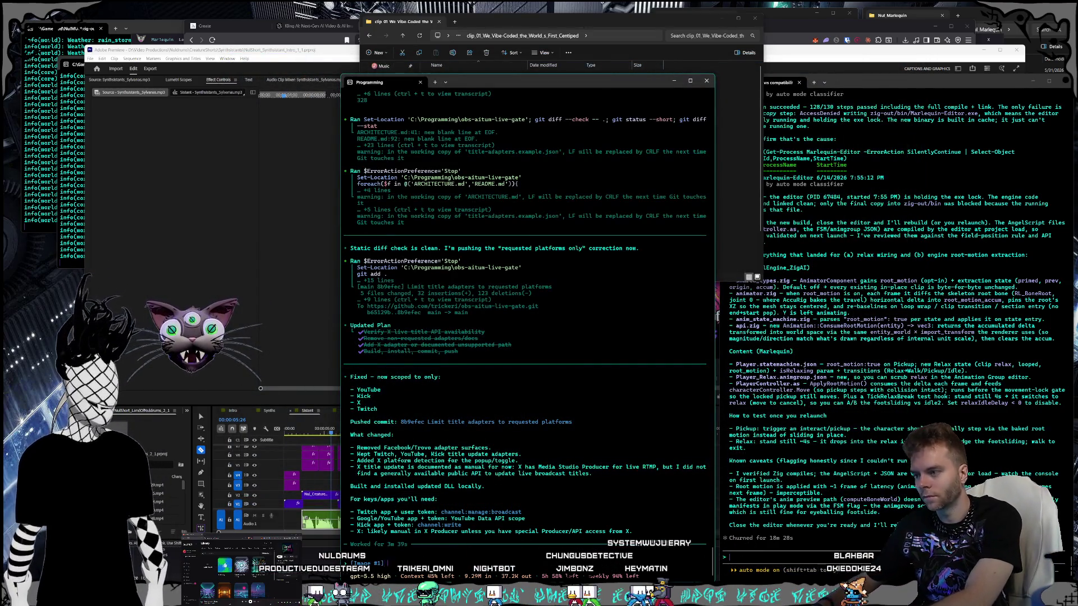
pyautogui.write("n't see aitum as a dock on h")
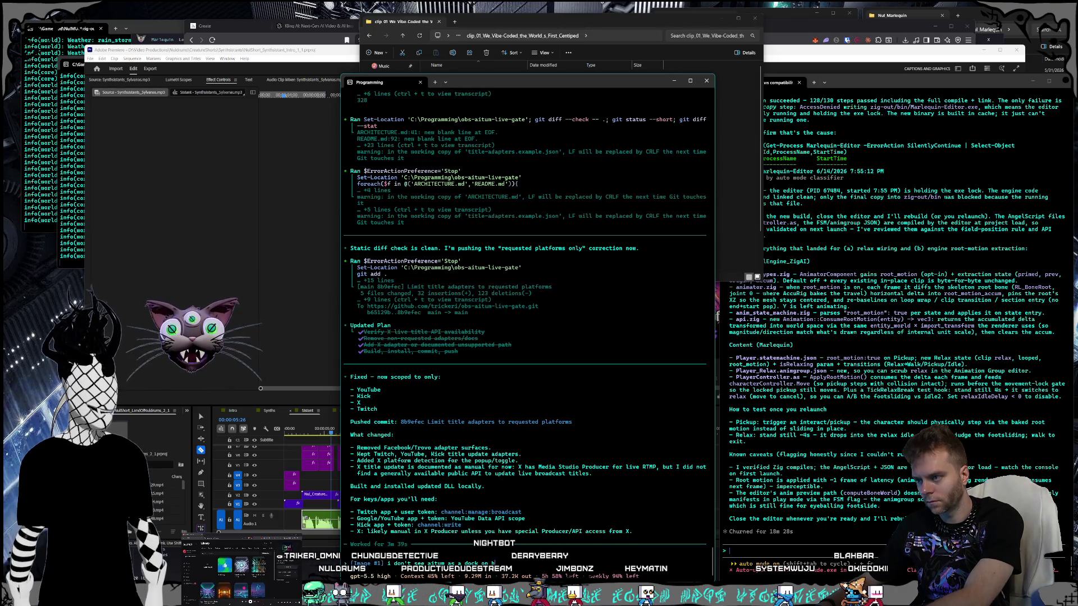
pyautogui.write('p needing it?')
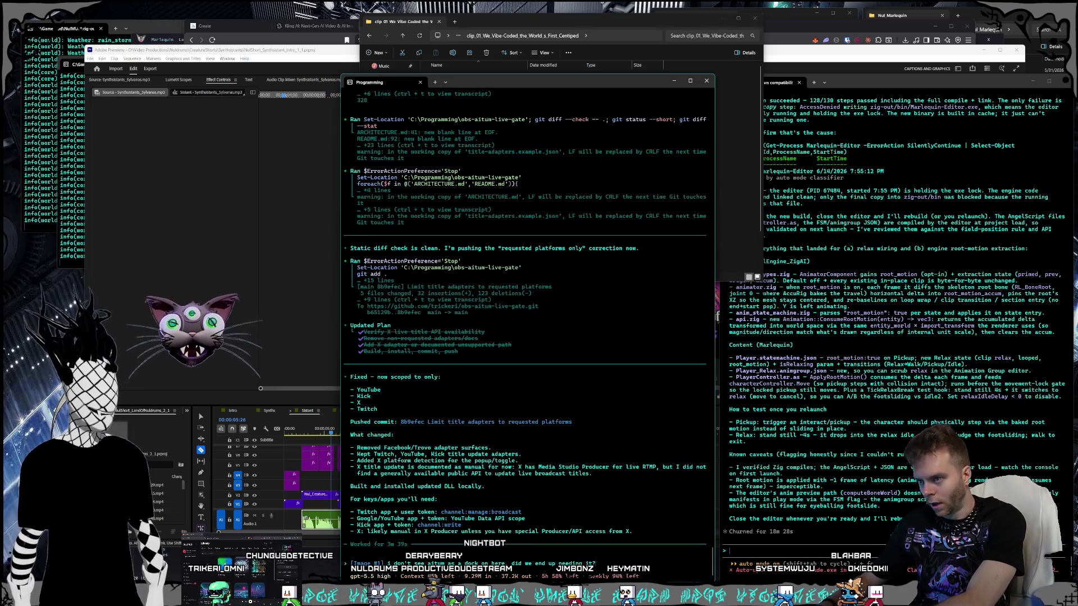
pyautogui.press('Return')
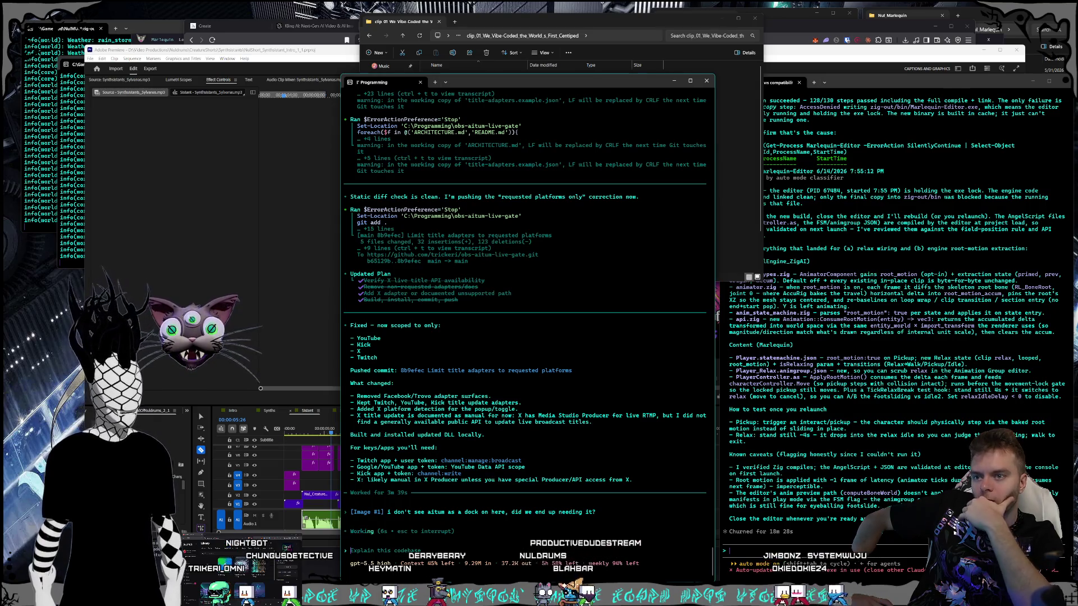
# Step: Send 'editor is closed rebuild' to the other agent, then bring Premiere Pro forward
pyautogui.click(853, 429)
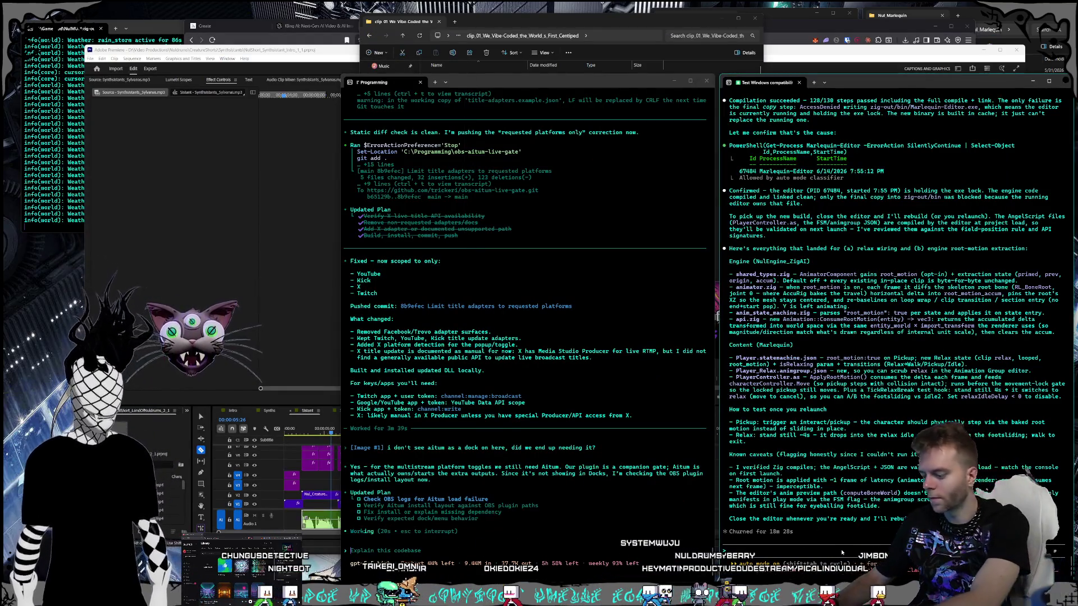
pyautogui.write('closed rebuild')
pyautogui.press('Return')
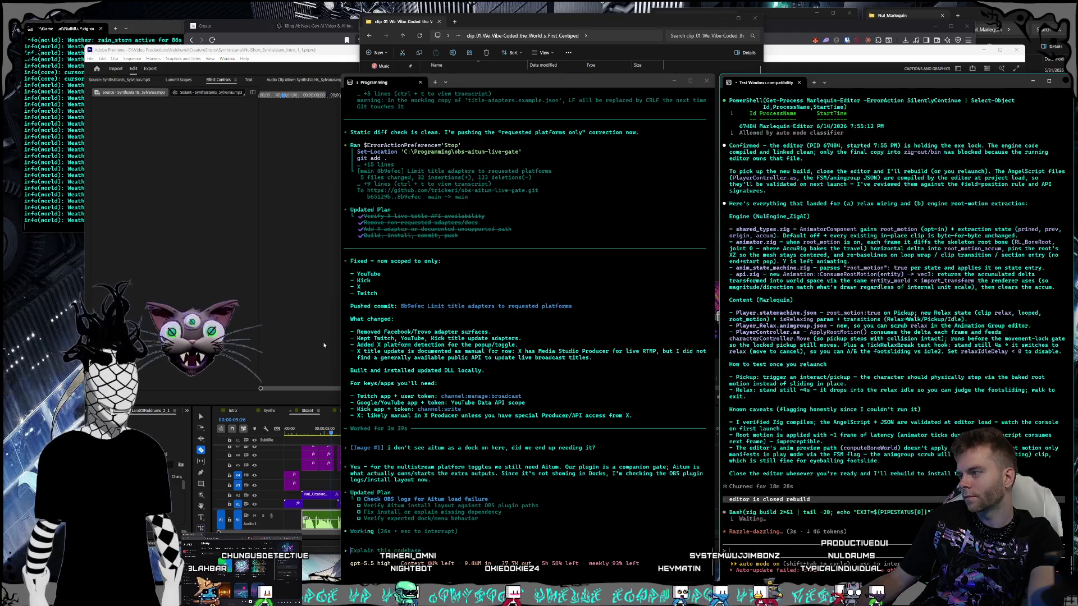
pyautogui.click(304, 336)
pyautogui.moveTo(345, 52)
pyautogui.mouseDown()
pyautogui.moveTo(400, 51)
pyautogui.moveTo(341, 50)
pyautogui.mouseUp()
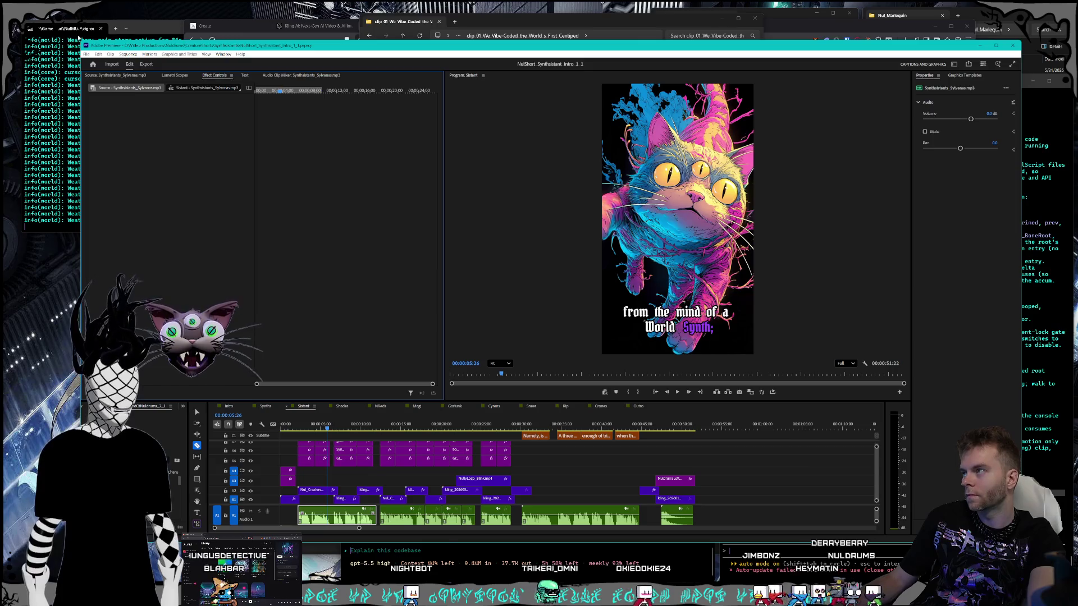
# Step: Shift the Premiere window right and widen the Program monitor by narrowing Effect Controls
pyautogui.moveTo(139, 35)
pyautogui.mouseDown()
pyautogui.moveTo(199, 46)
pyautogui.moveTo(167, 46)
pyautogui.mouseUp()
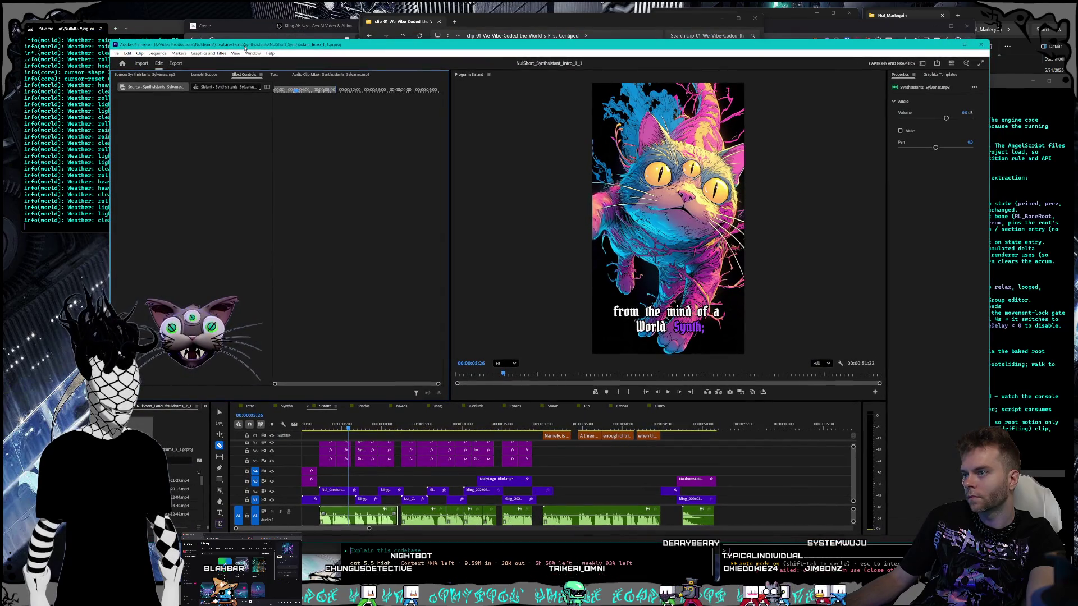
pyautogui.moveTo(451, 164); pyautogui.dragTo(337, 163)
pyautogui.hotkey('alt', 'Tab')
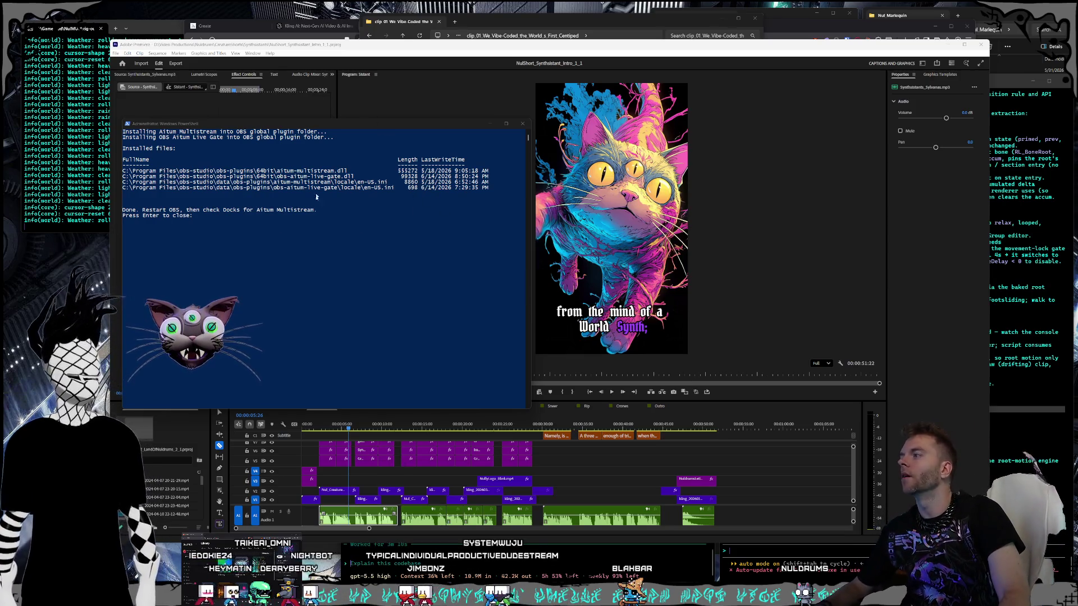
# Step: Close the finished Aitum installer console and launch the Marlequin editor executable
pyautogui.click(316, 248)
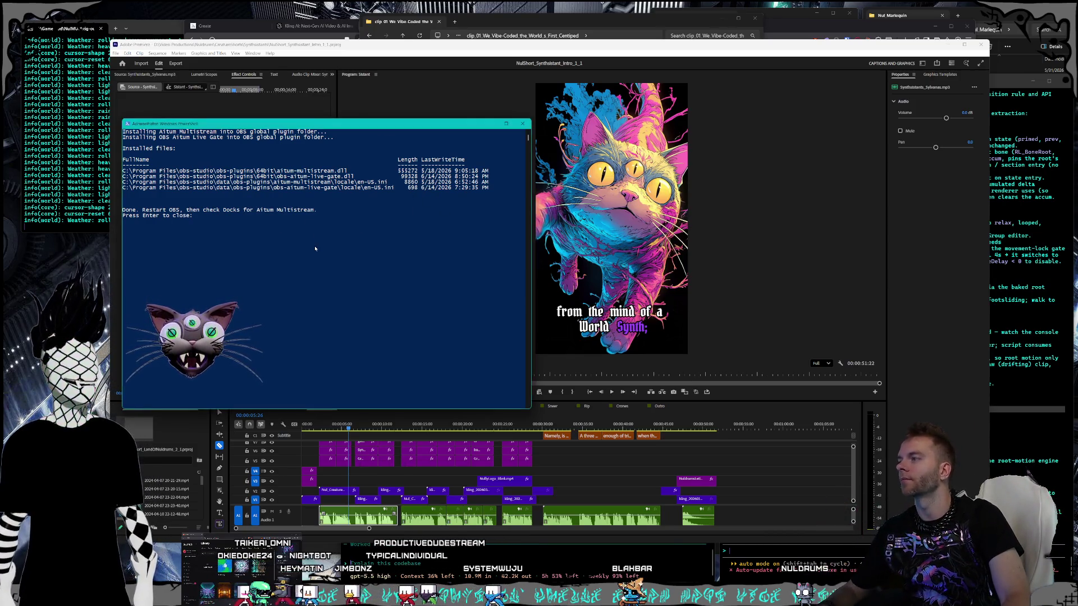
pyautogui.press('Return')
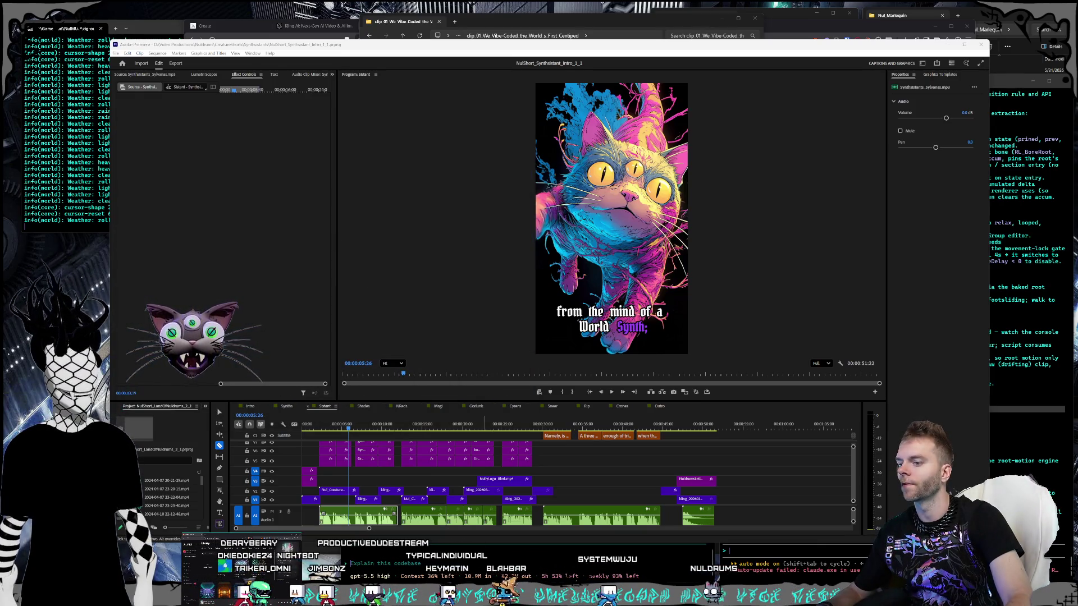
pyautogui.hotkey('alt', 'Tab')
pyautogui.hotkey('alt', 'Tab')
pyautogui.doubleClick(984, 163)
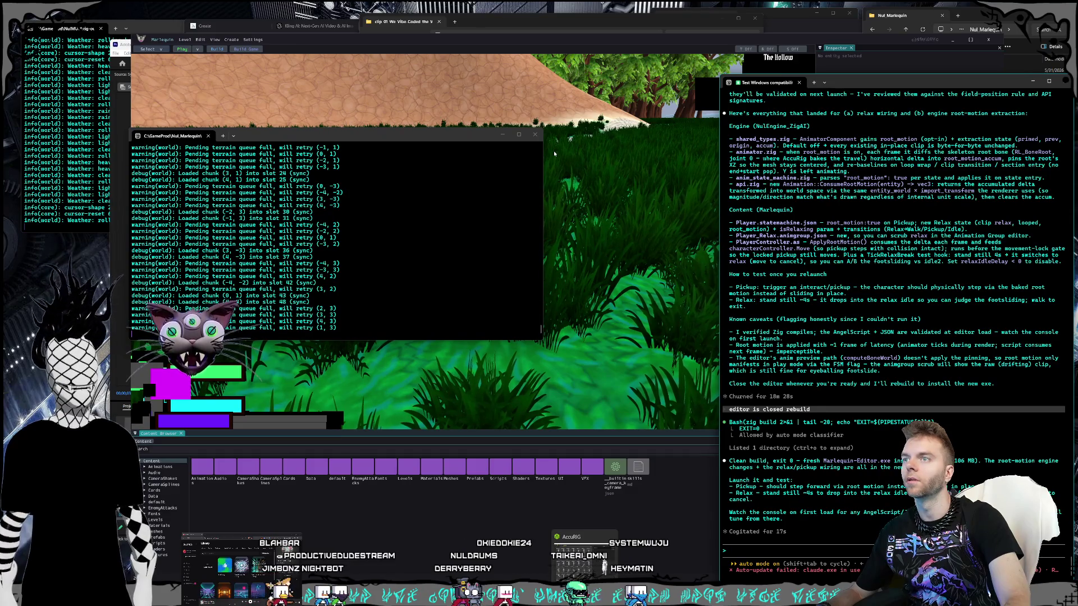
# Step: Start play mode in the Marlequin editor and walk the character around the plaza
pyautogui.click(328, 42)
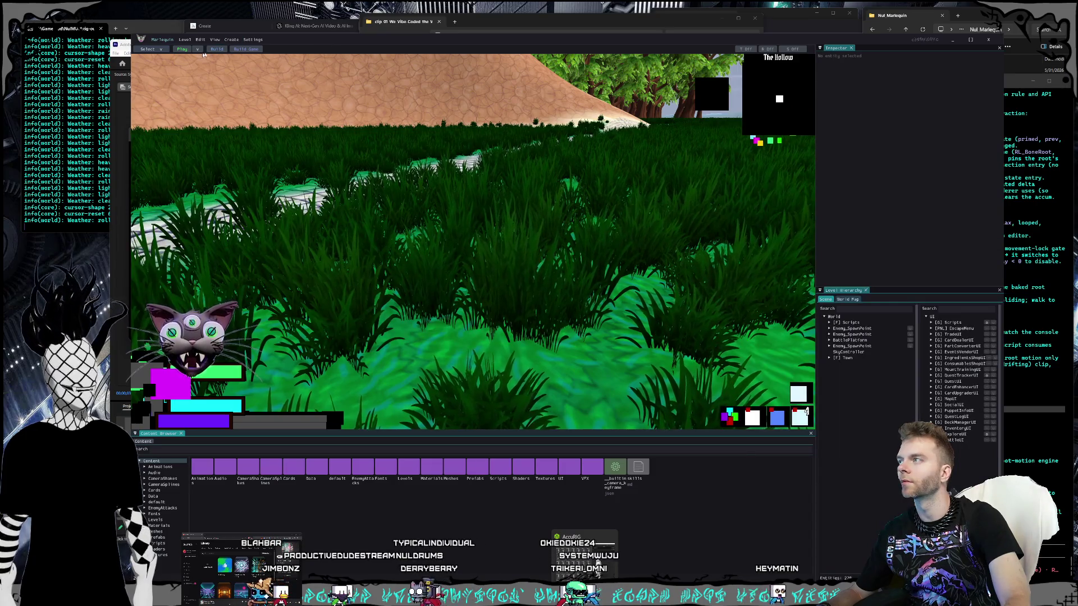
pyautogui.click(183, 49)
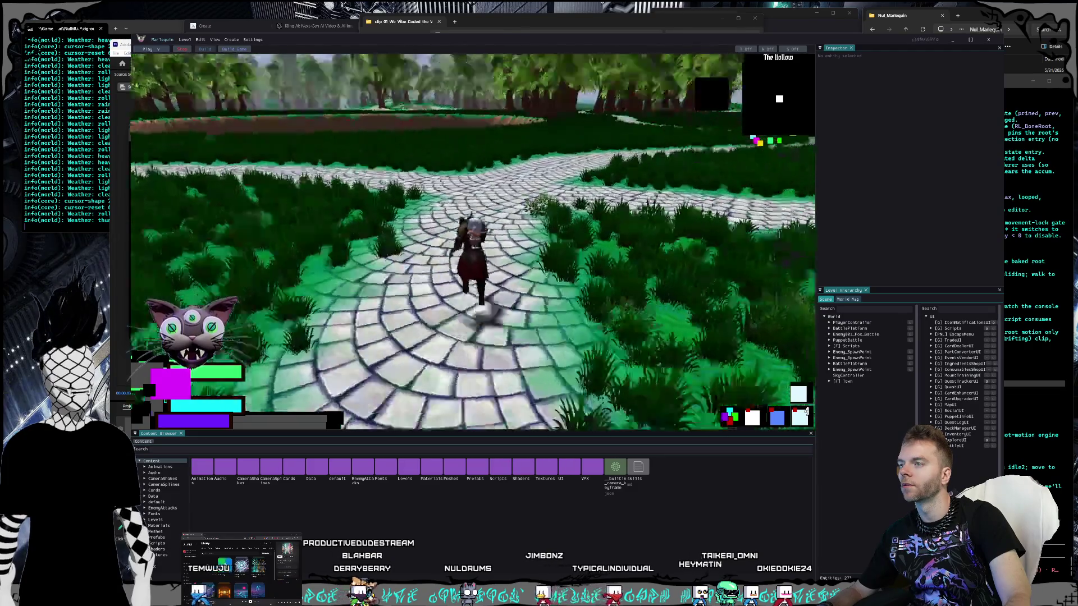
pyautogui.press('super')
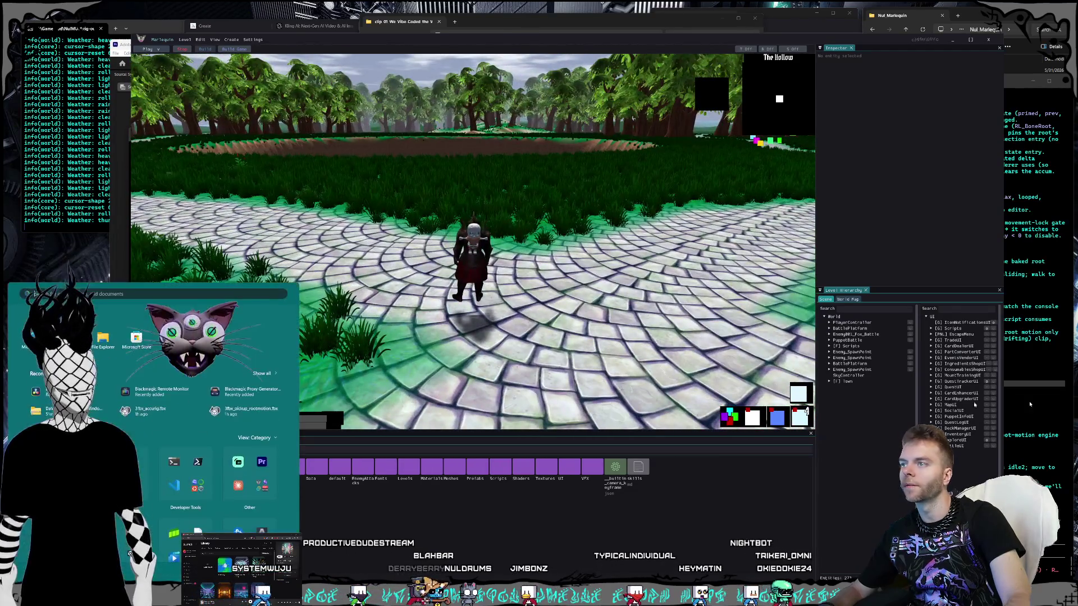
# Step: Dictate the relaxed idle and NPC animation request to Claude Code, then return to the game
pyautogui.click(1070, 435)
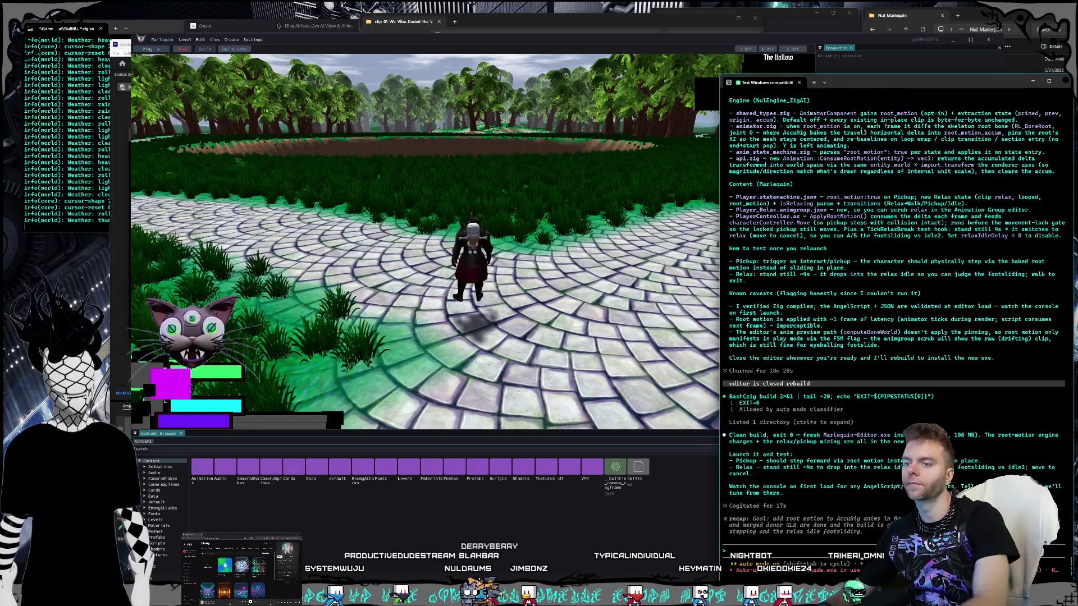
pyautogui.press('super+h')
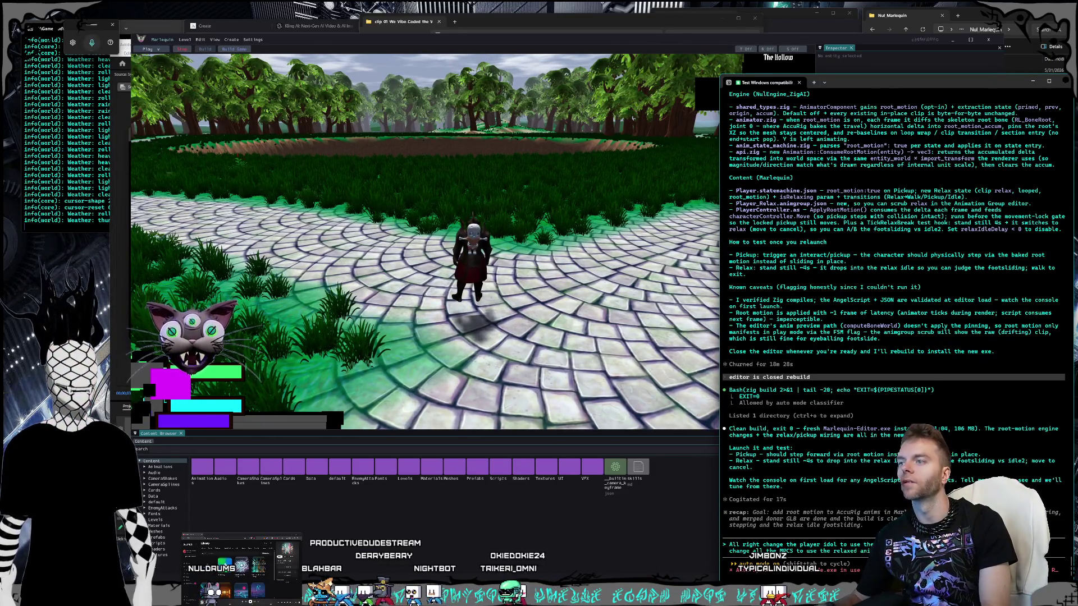
pyautogui.hotkey('alt', 'Tab')
# Step: Walk into a Soul Fox battle, play the Slash card, then exit play and close the editor
pyautogui.press('w')
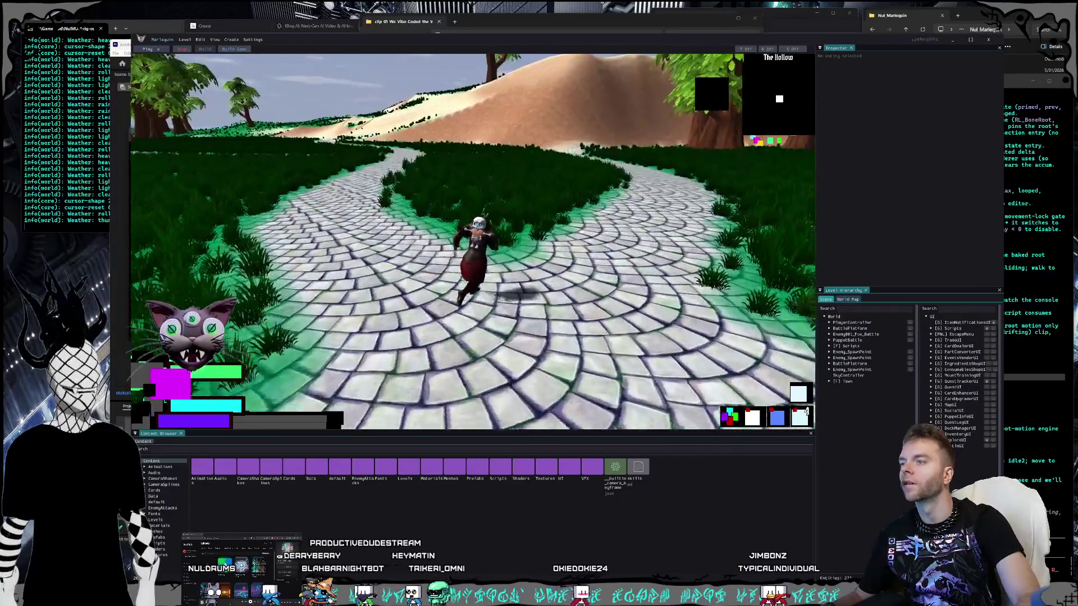
pyautogui.press('w')
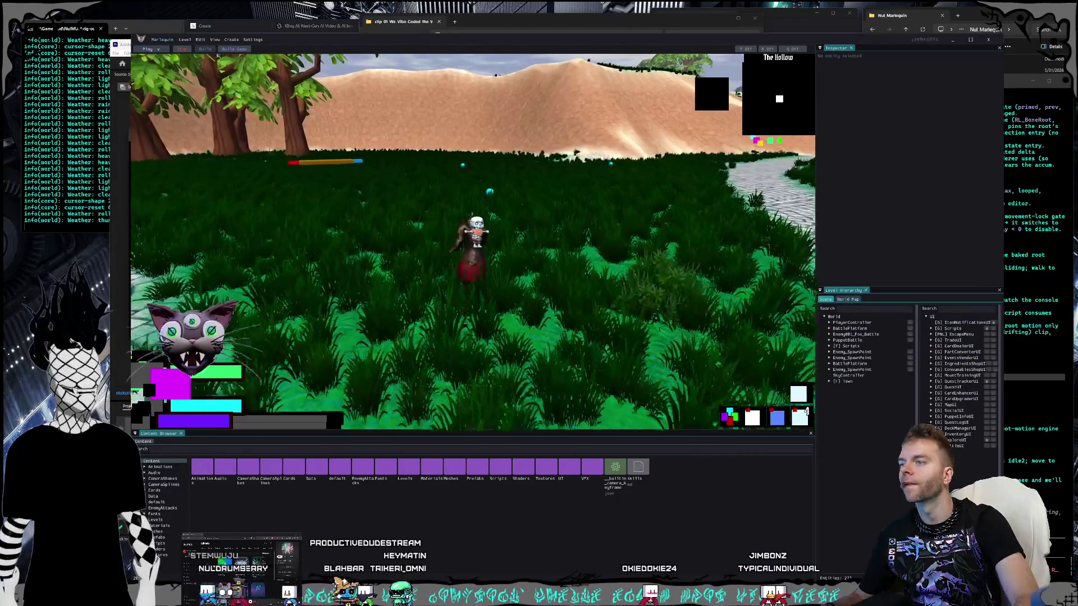
pyautogui.press('w')
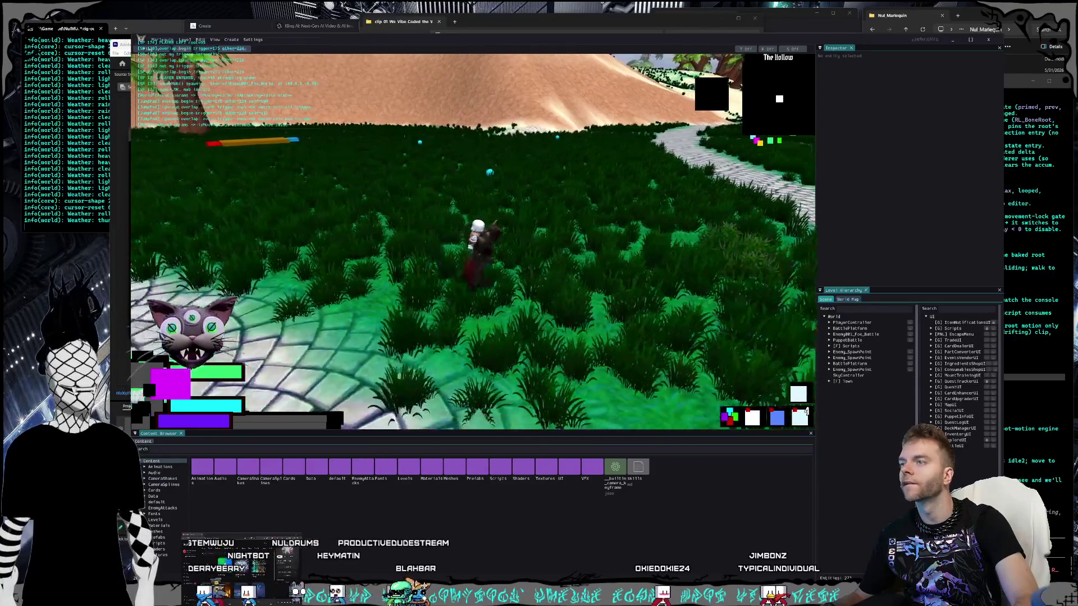
pyautogui.press('w')
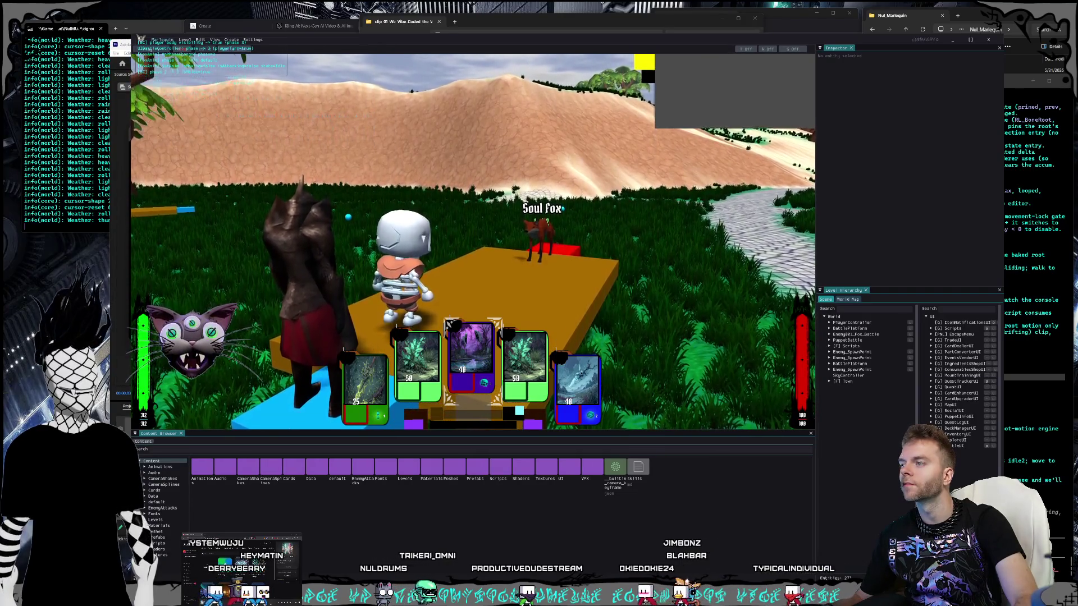
pyautogui.press('Return')
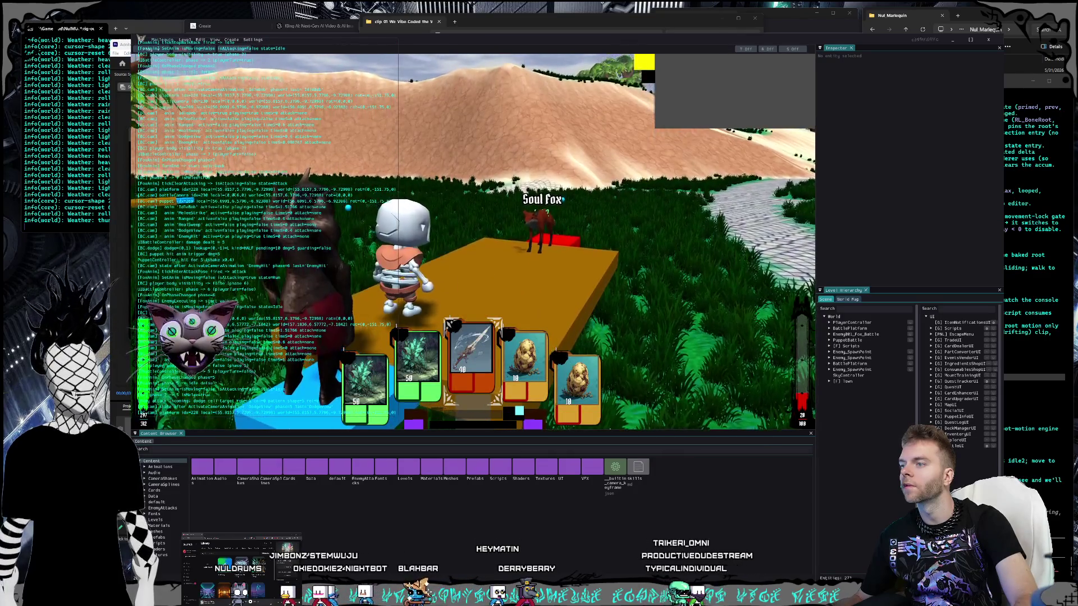
pyautogui.press('Return')
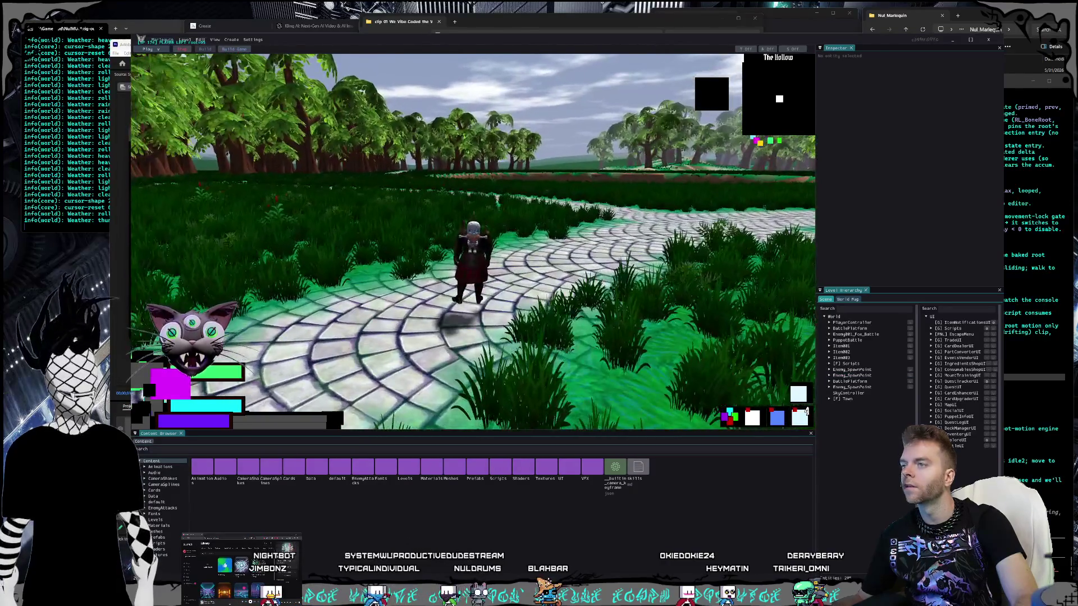
pyautogui.press('Escape')
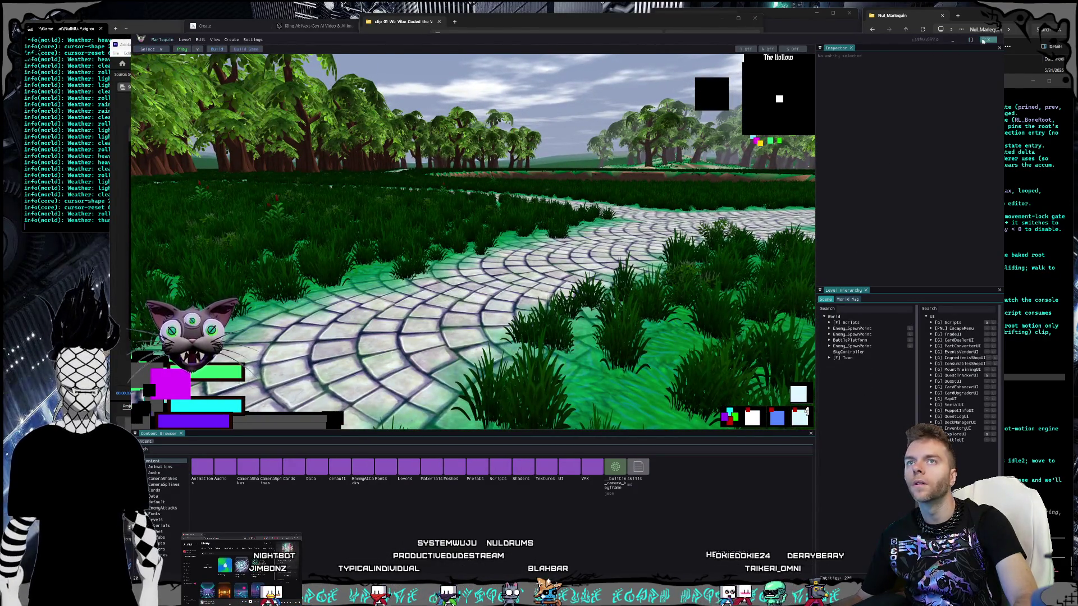
pyautogui.click(984, 41)
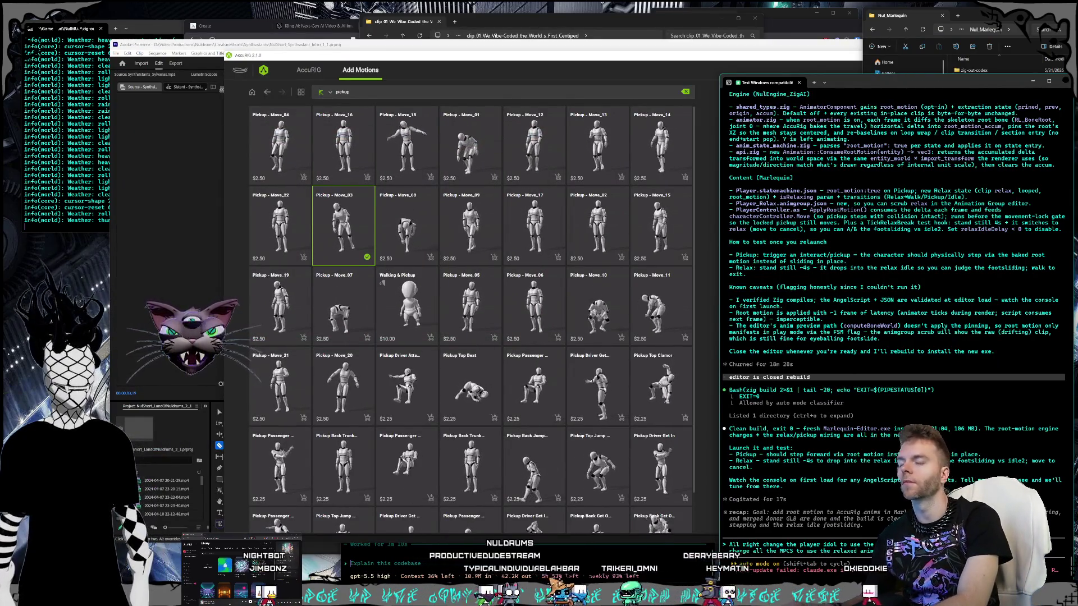
# Step: Dictate and submit a request to Claude Code, then preview the Pickup - Move_03 motion
pyautogui.press('super+h')
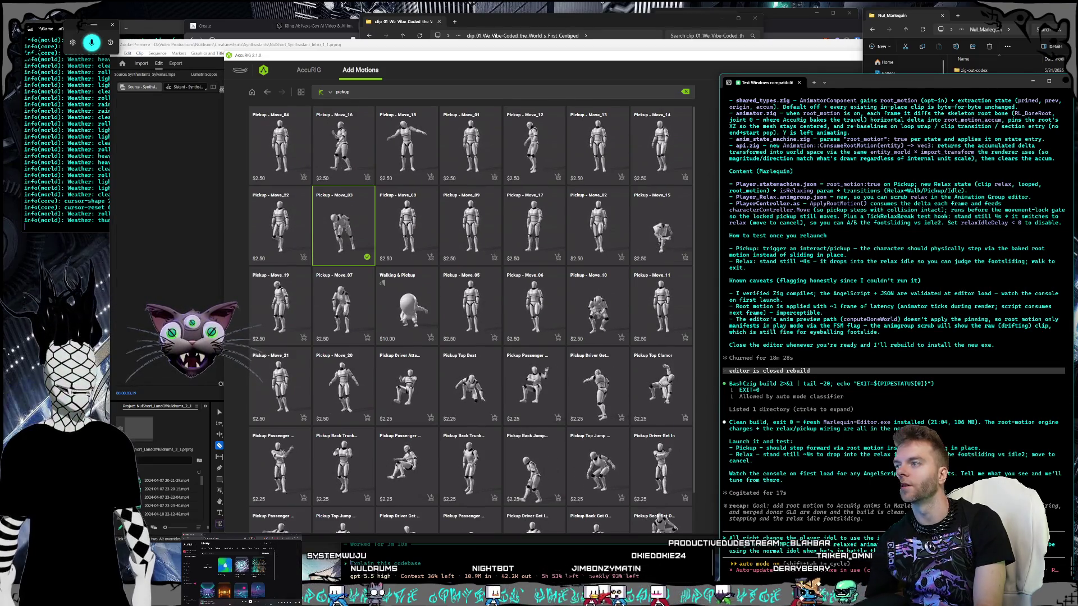
pyautogui.press('Return')
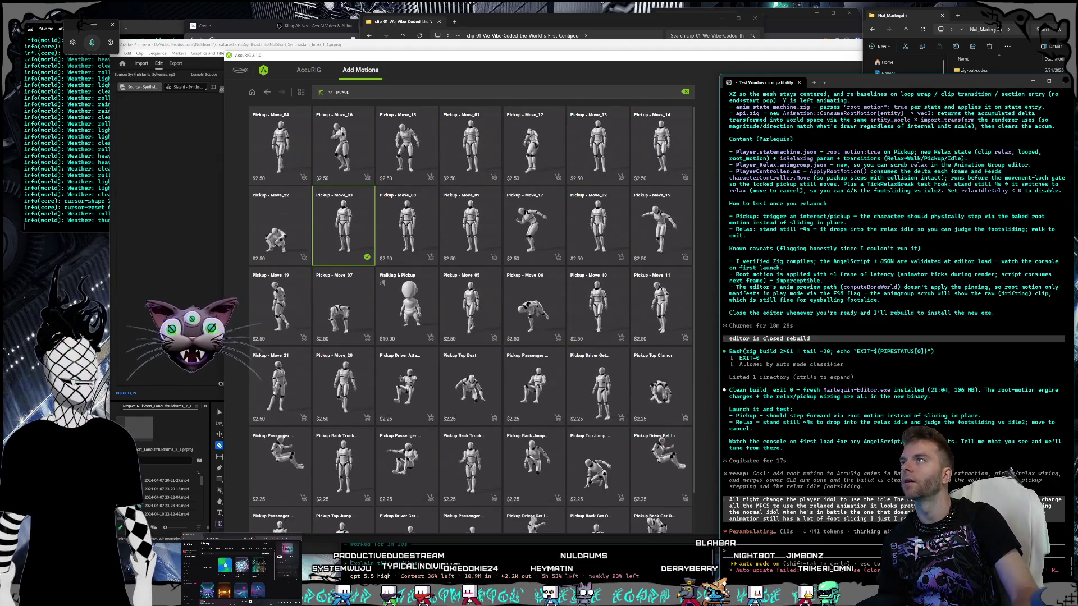
pyautogui.click(488, 61)
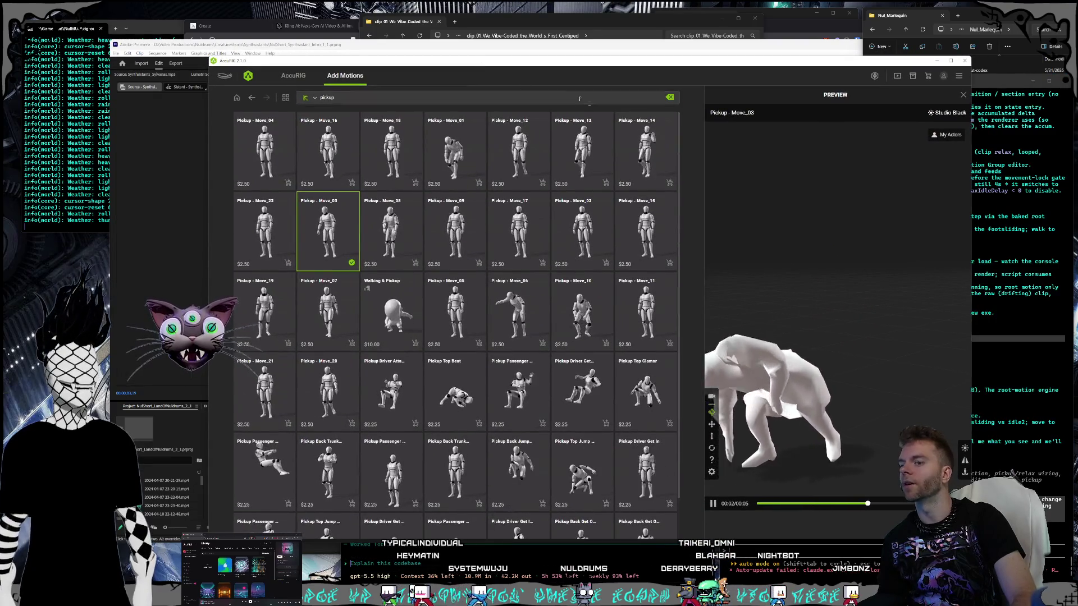
# Step: Watch the Pickup - Move_03 preview, shift the AccuRIG window slightly left, and minimize it
pyautogui.moveTo(593, 115)
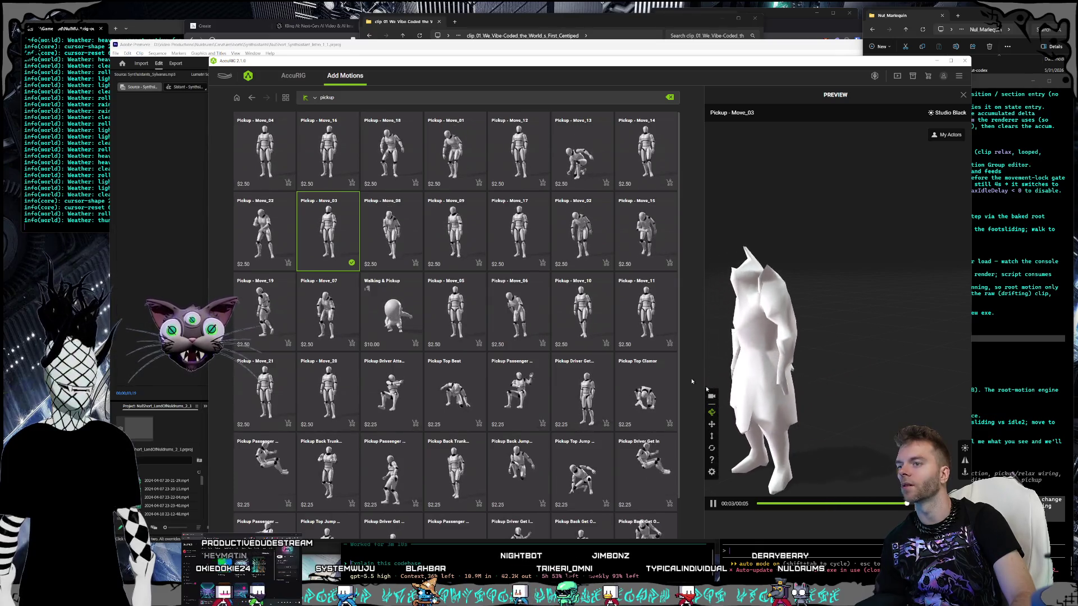
pyautogui.moveTo(394, 75); pyautogui.dragTo(381, 77)
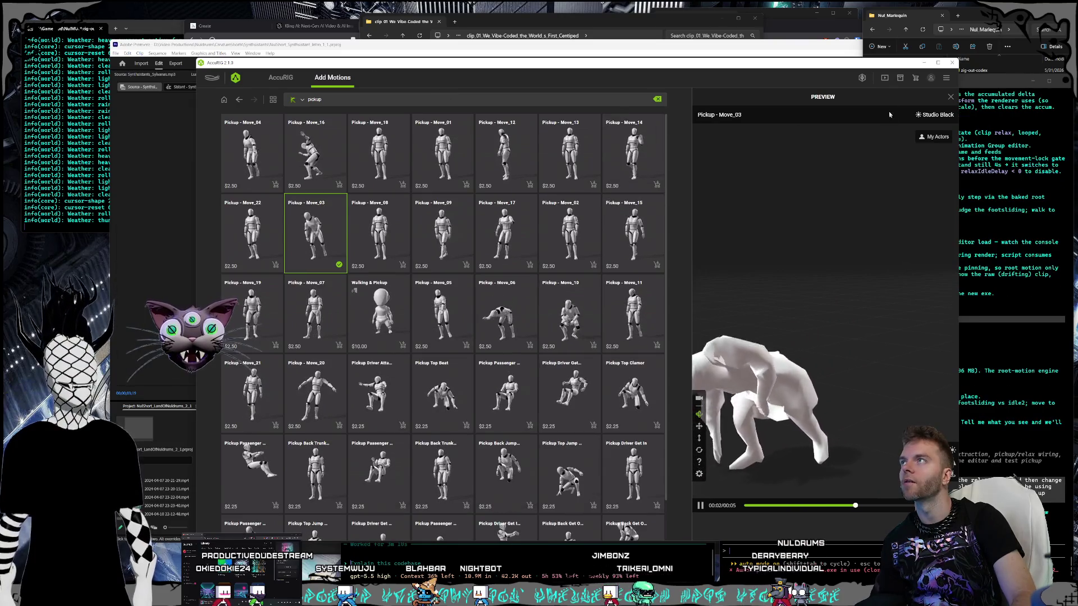
pyautogui.click(921, 62)
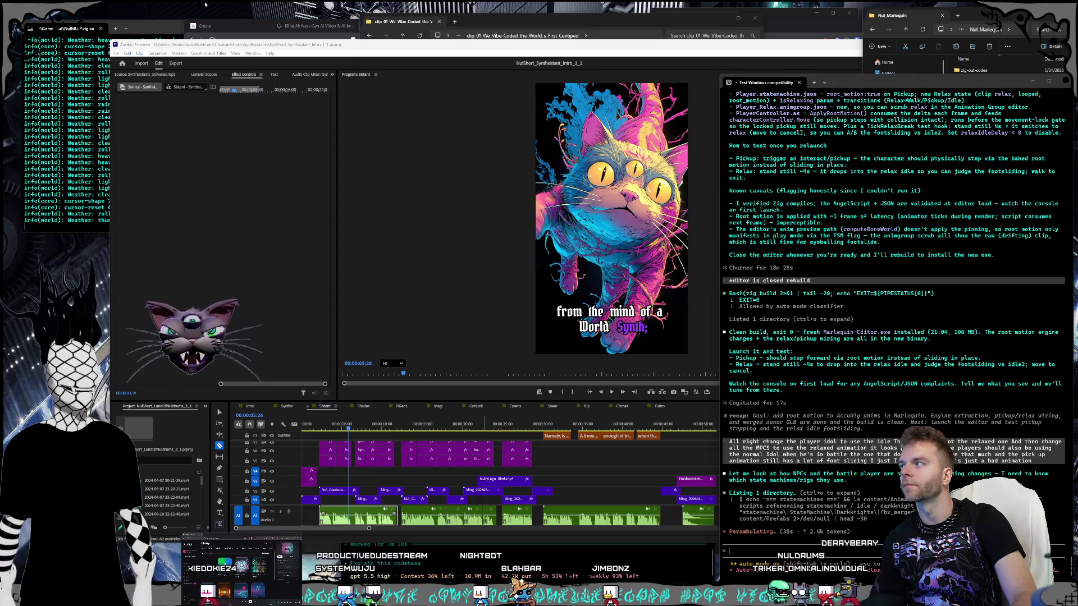
# Step: Deselect the audio clip, reveal track A2, and scrub the playhead to the teal cat shot
pyautogui.click(307, 162)
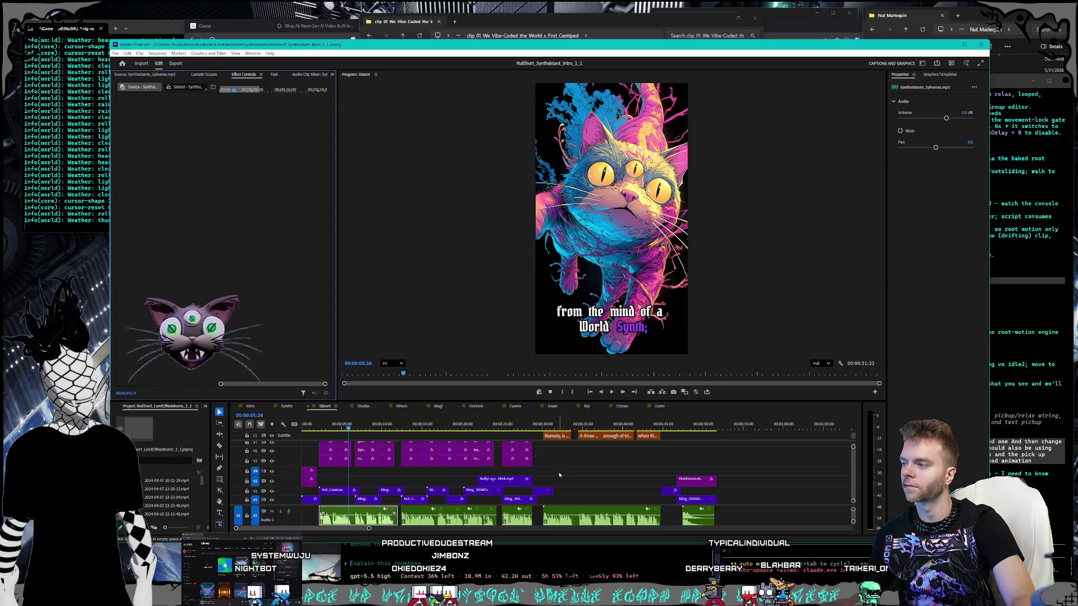
pyautogui.click(559, 475)
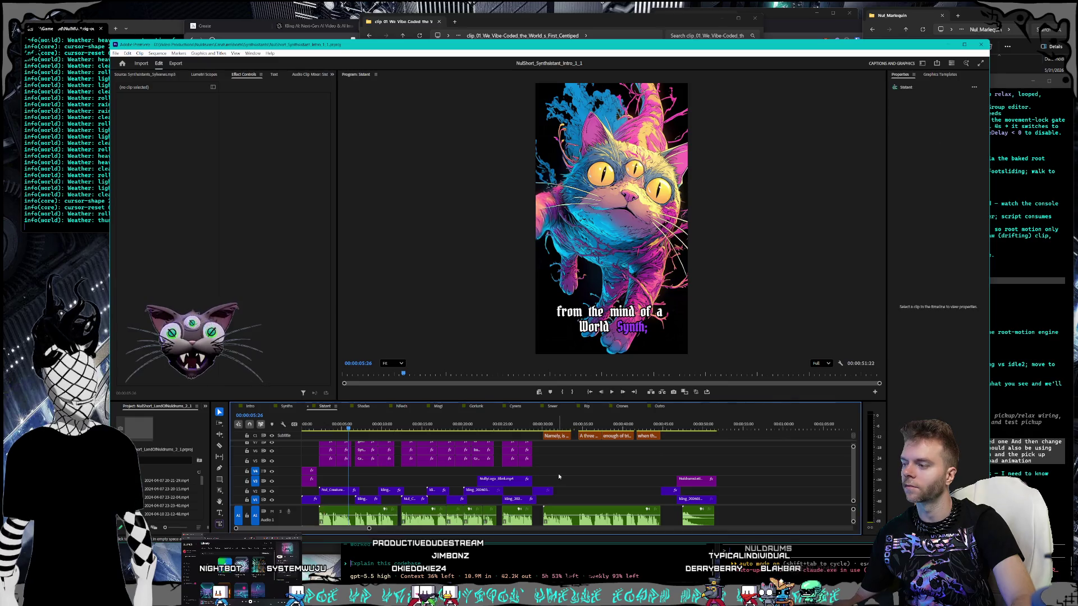
pyautogui.moveTo(369, 528)
pyautogui.mouseDown()
pyautogui.moveTo(403, 529)
pyautogui.moveTo(388, 529)
pyautogui.mouseUp()
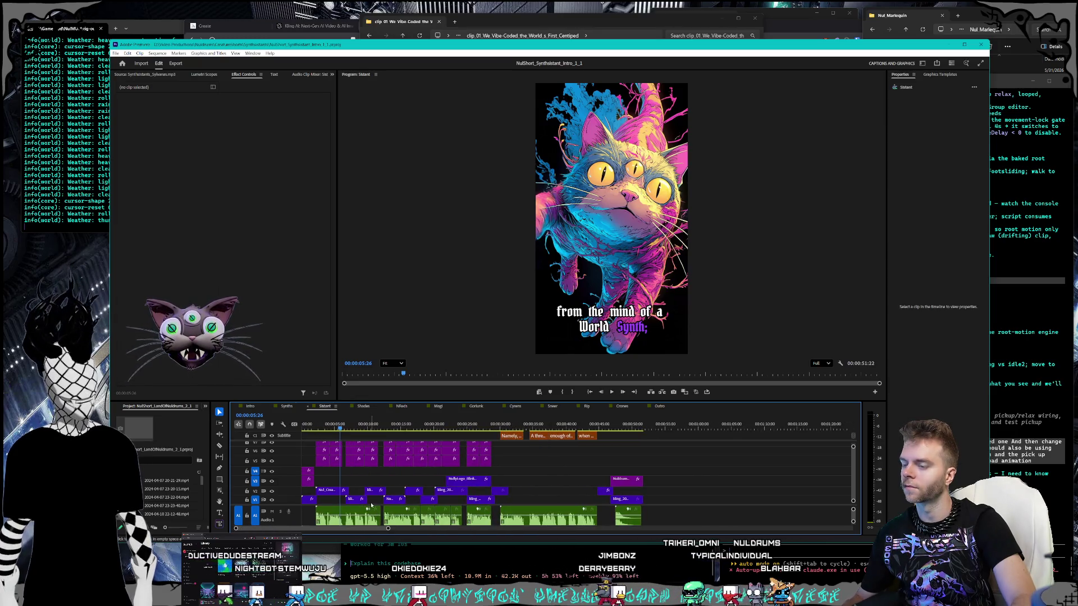
pyautogui.scroll(3, 372, 506)
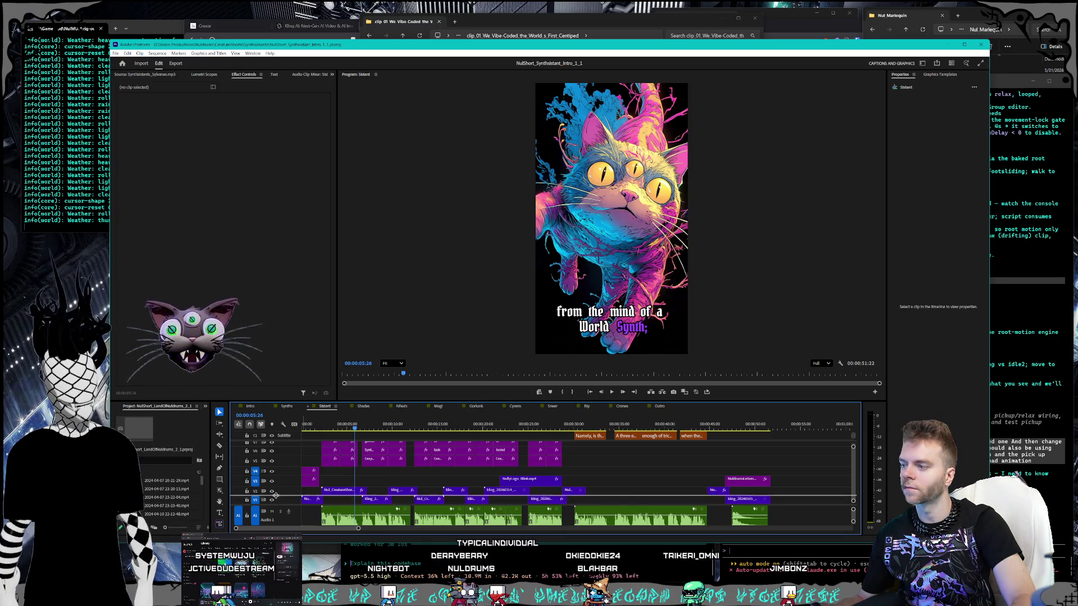
pyautogui.moveTo(276, 495); pyautogui.dragTo(277, 495)
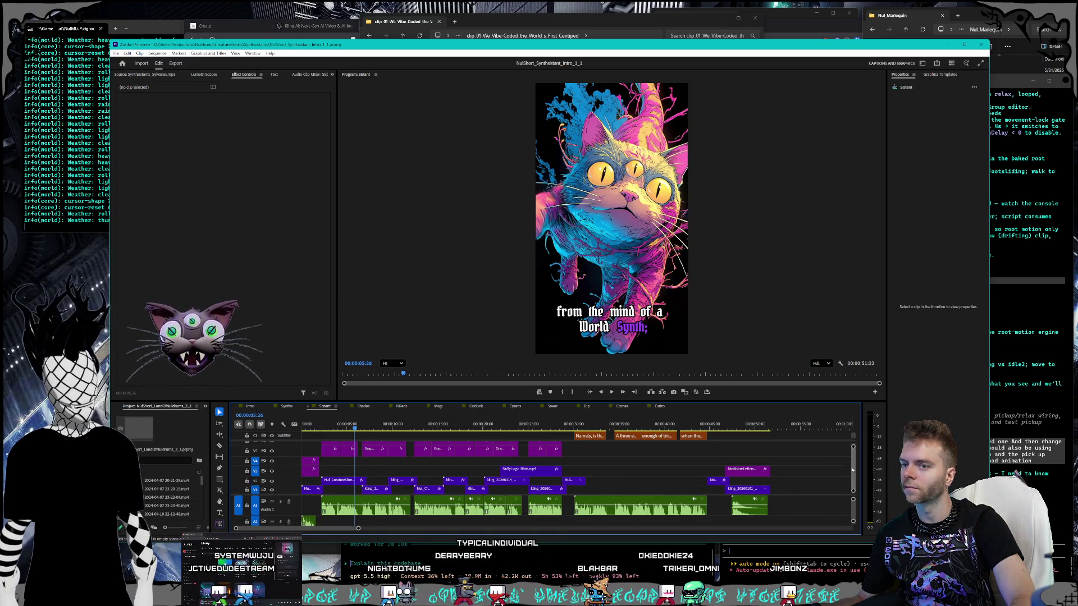
pyautogui.moveTo(506, 428)
pyautogui.mouseDown()
pyautogui.moveTo(619, 418)
pyautogui.moveTo(696, 420)
pyautogui.moveTo(590, 418)
pyautogui.moveTo(727, 426)
pyautogui.mouseUp()
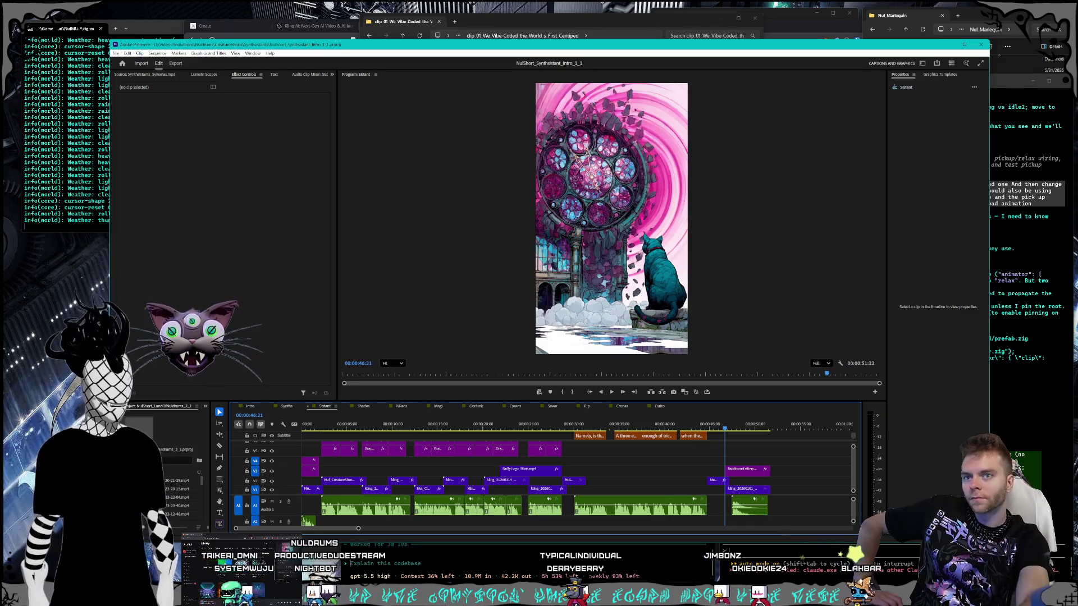
# Step: Check the Codex conversation in the Programming terminal, then launch OBS Studio from Windows search
pyautogui.click(1006, 381)
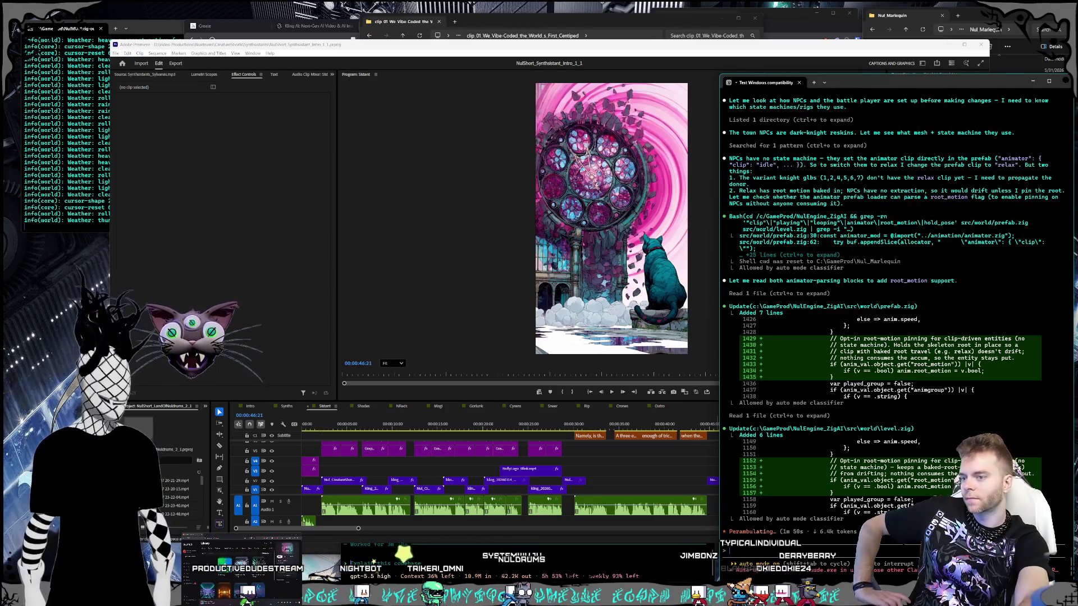
pyautogui.hotkey('alt', 'Tab')
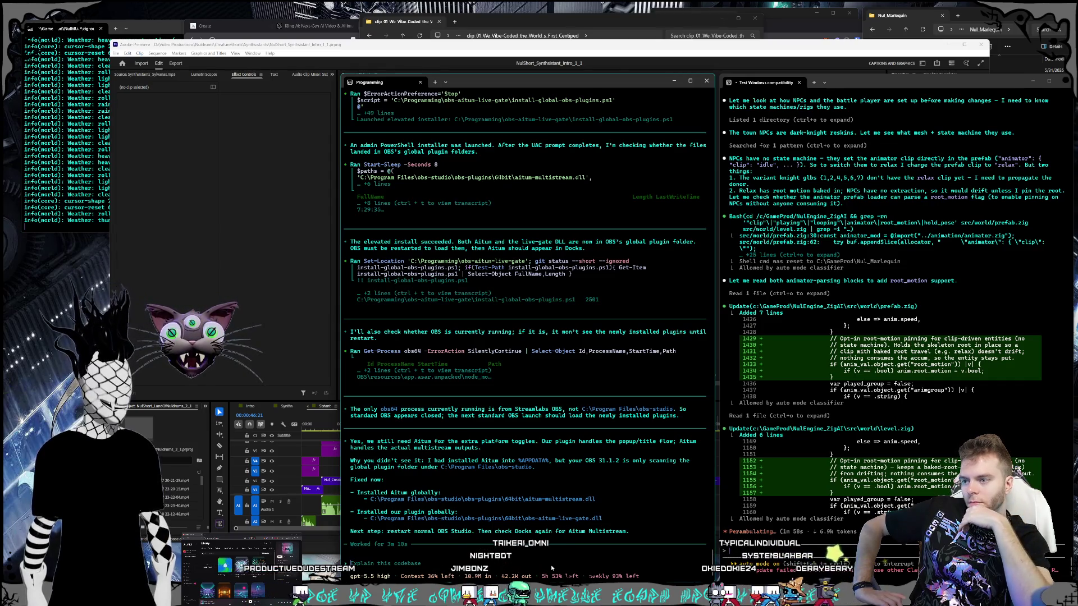
pyautogui.press('super')
pyautogui.press('super')
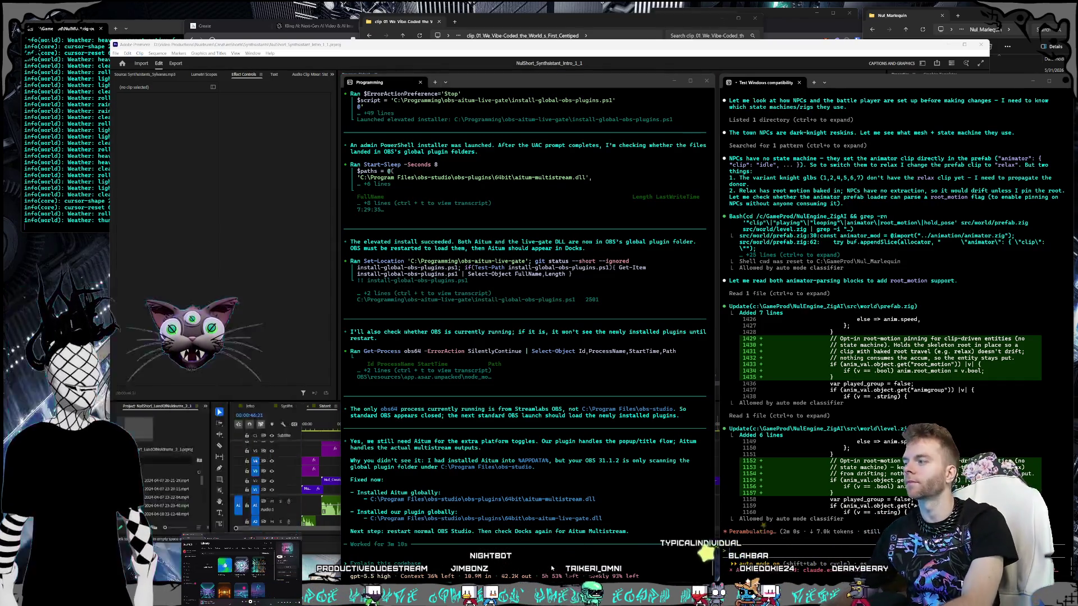
pyautogui.press('super')
pyautogui.press('super')
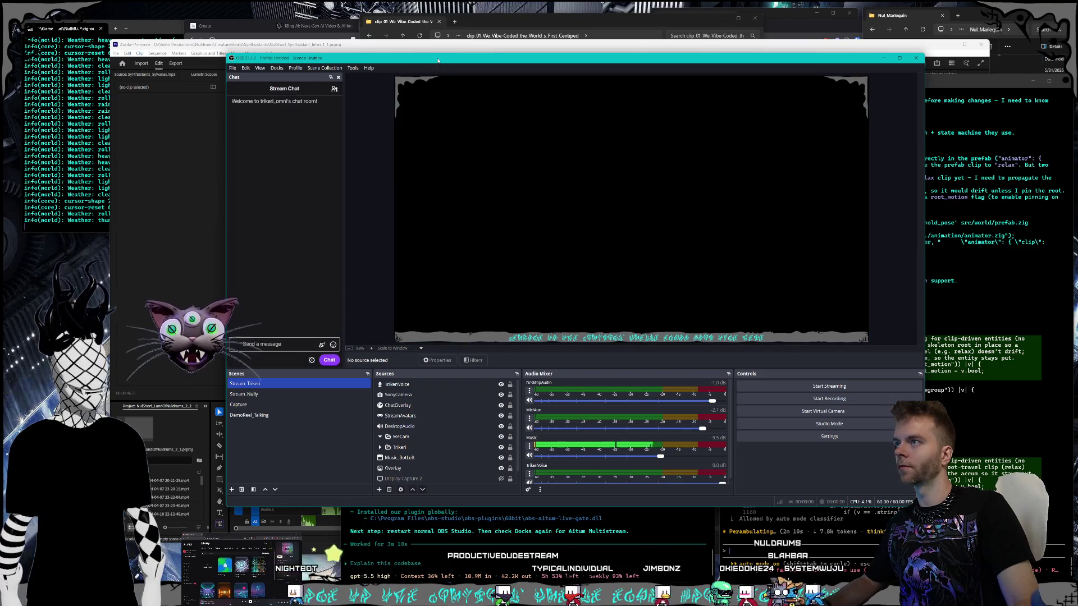
# Step: Reposition the OBS window, widen the stream chat panel, and enable the Aitum Multistream dock
pyautogui.moveTo(438, 60); pyautogui.dragTo(484, 67)
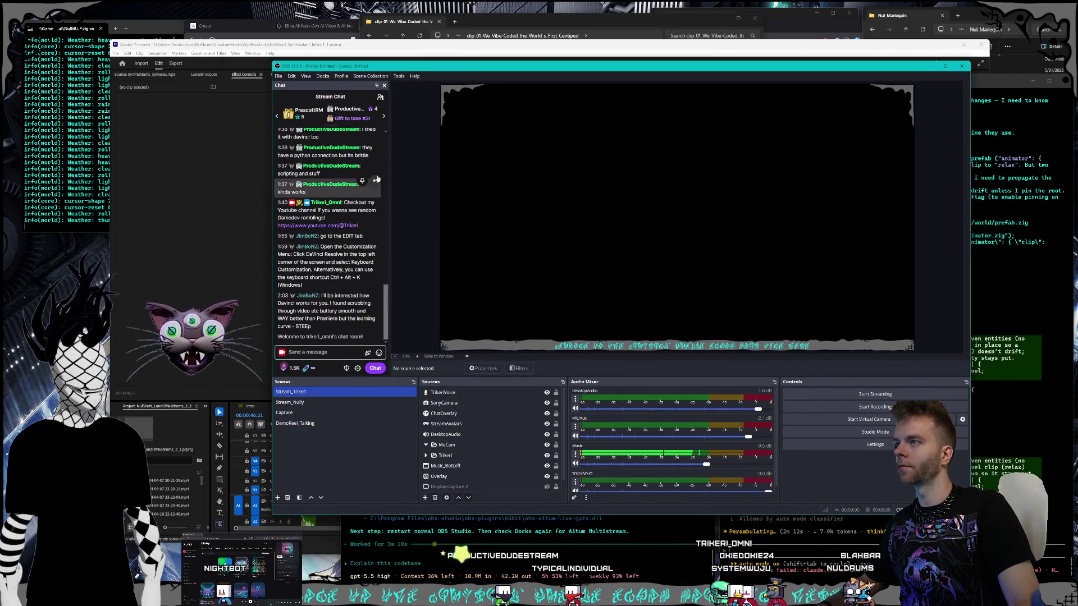
pyautogui.moveTo(389, 184); pyautogui.dragTo(424, 191)
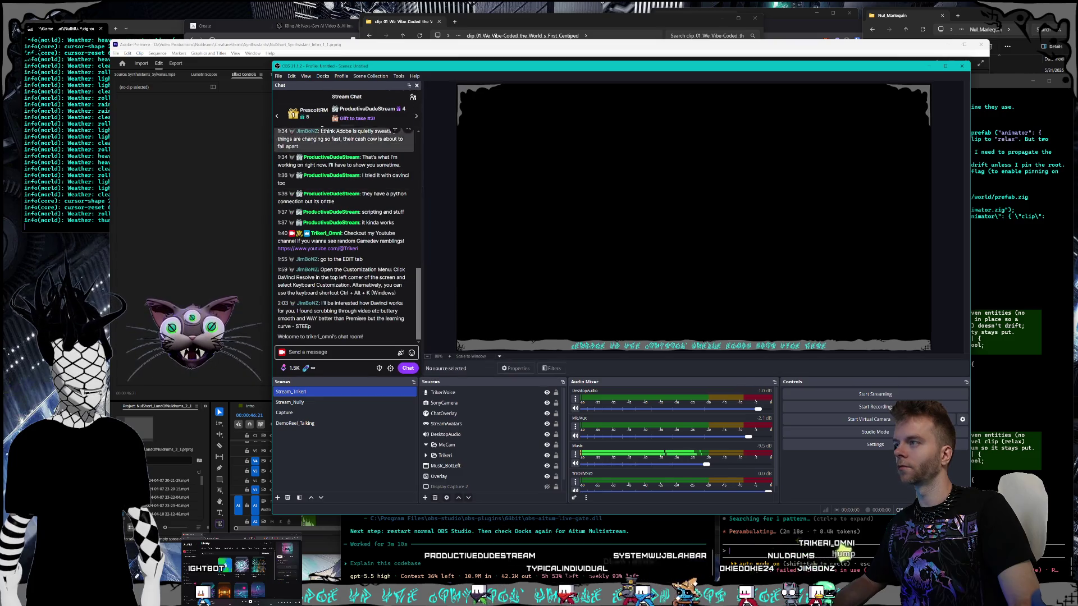
pyautogui.click(322, 75)
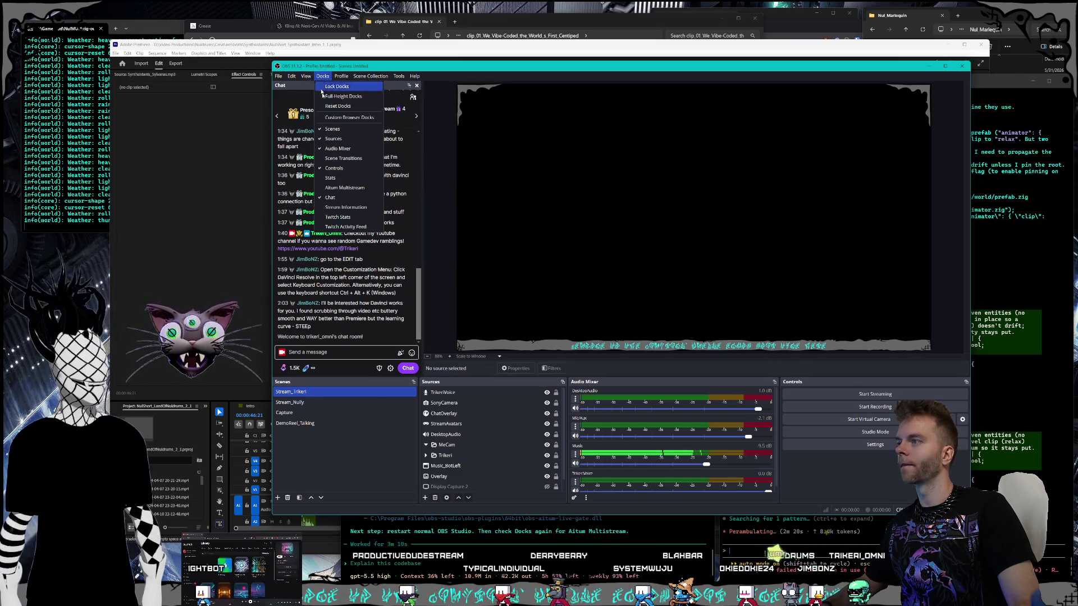
pyautogui.click(345, 188)
# Step: Dock Aitum Multistream beside the widened Audio Mixer and open its settings
pyautogui.moveTo(584, 274)
pyautogui.mouseDown()
pyautogui.moveTo(791, 414)
pyautogui.moveTo(772, 418)
pyautogui.moveTo(769, 394)
pyautogui.moveTo(907, 234)
pyautogui.mouseUp()
pyautogui.moveTo(910, 85)
pyautogui.mouseDown()
pyautogui.moveTo(859, 352)
pyautogui.moveTo(770, 384)
pyautogui.moveTo(784, 401)
pyautogui.mouseUp()
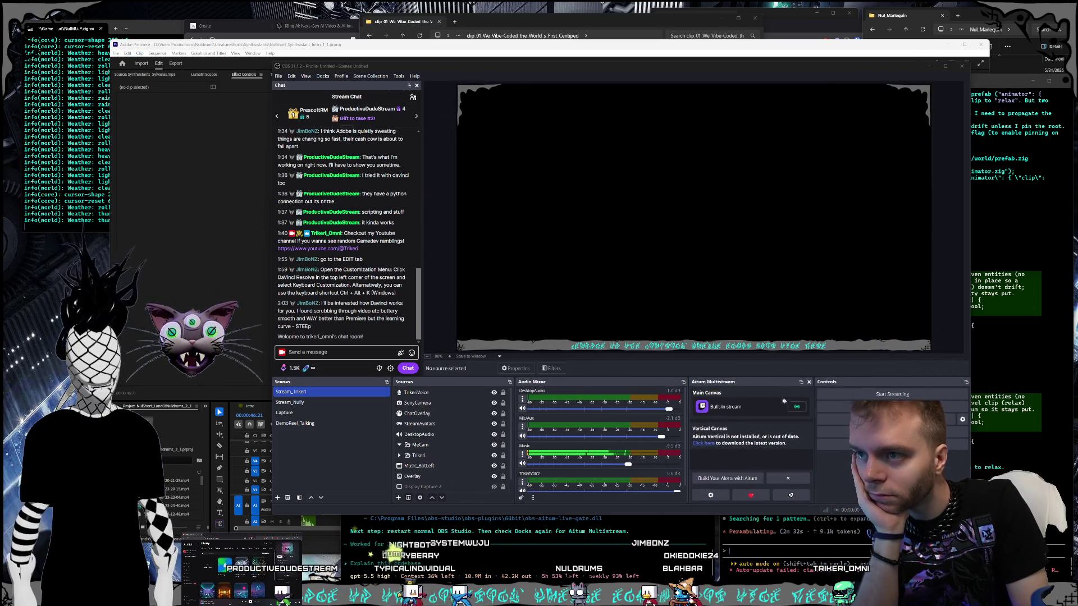
pyautogui.moveTo(688, 438); pyautogui.dragTo(717, 436)
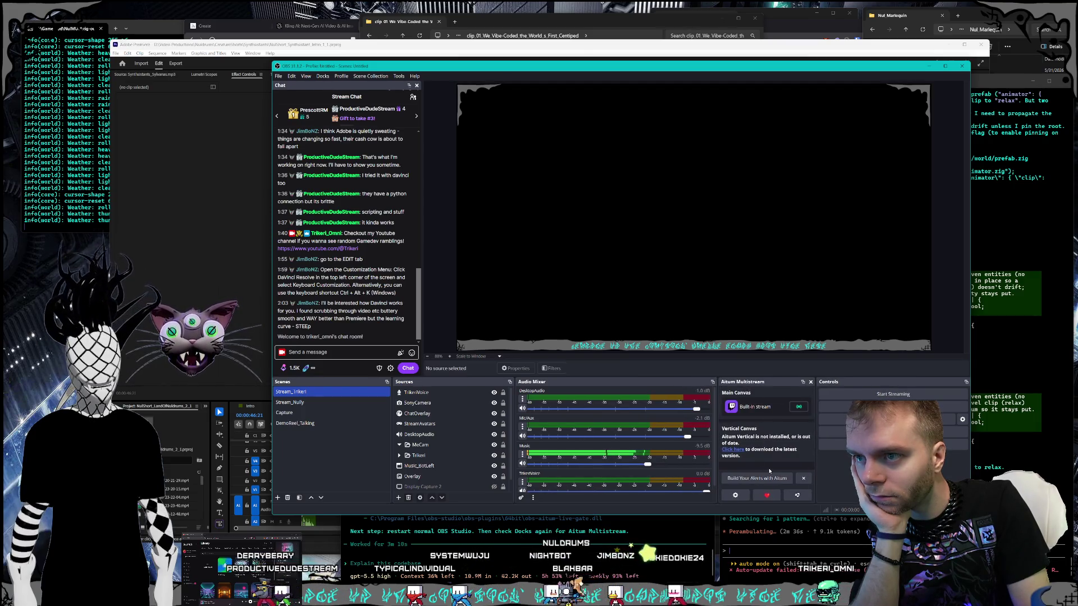
pyautogui.click(736, 496)
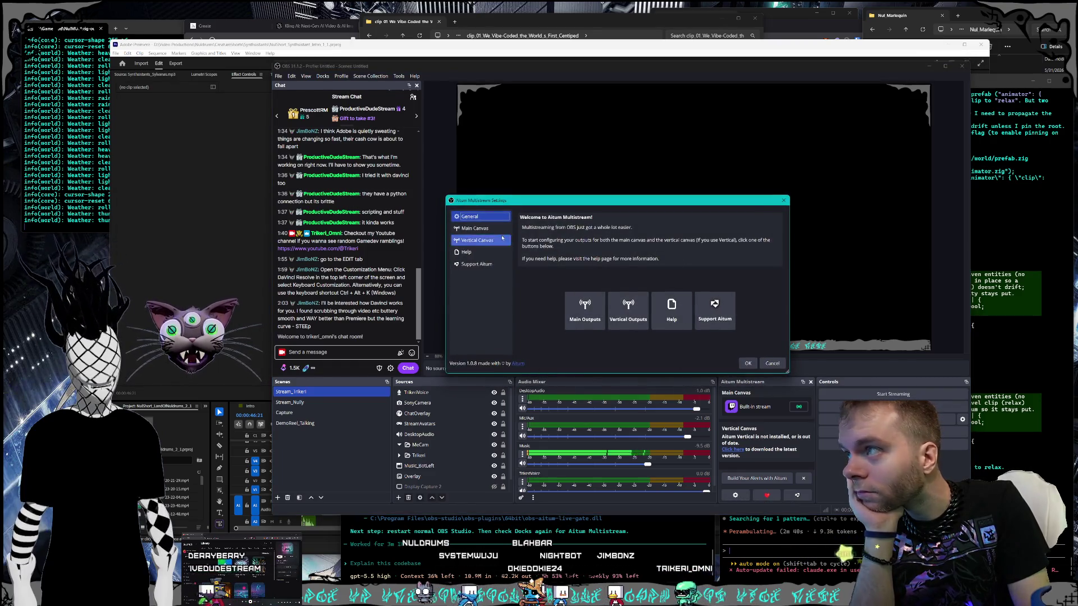
pyautogui.click(475, 228)
pyautogui.moveTo(560, 203)
pyautogui.mouseDown()
pyautogui.moveTo(644, 214)
pyautogui.moveTo(560, 223)
pyautogui.mouseUp()
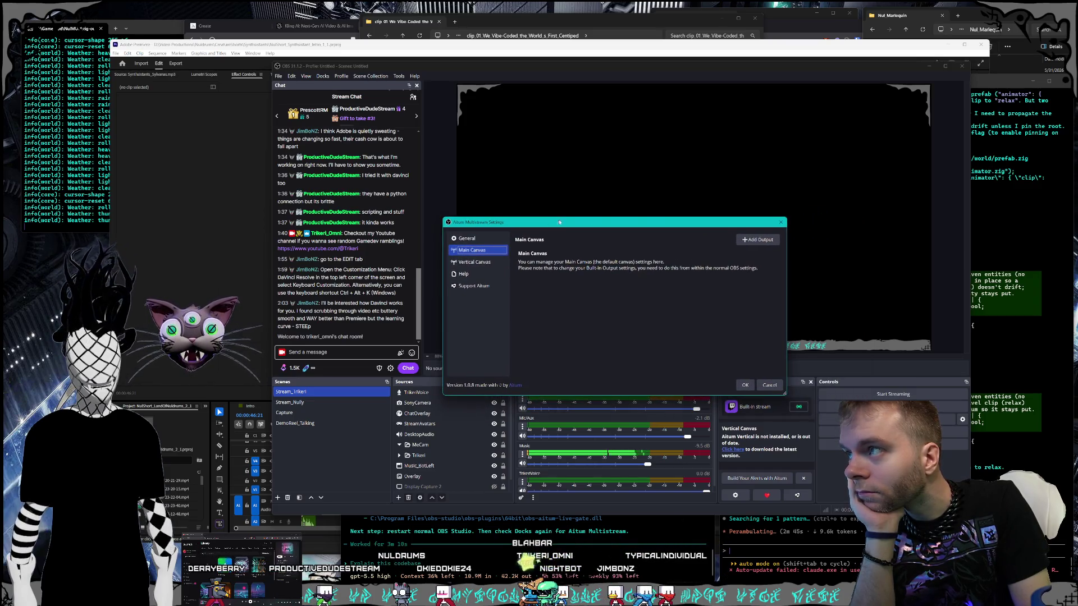
pyautogui.click(781, 223)
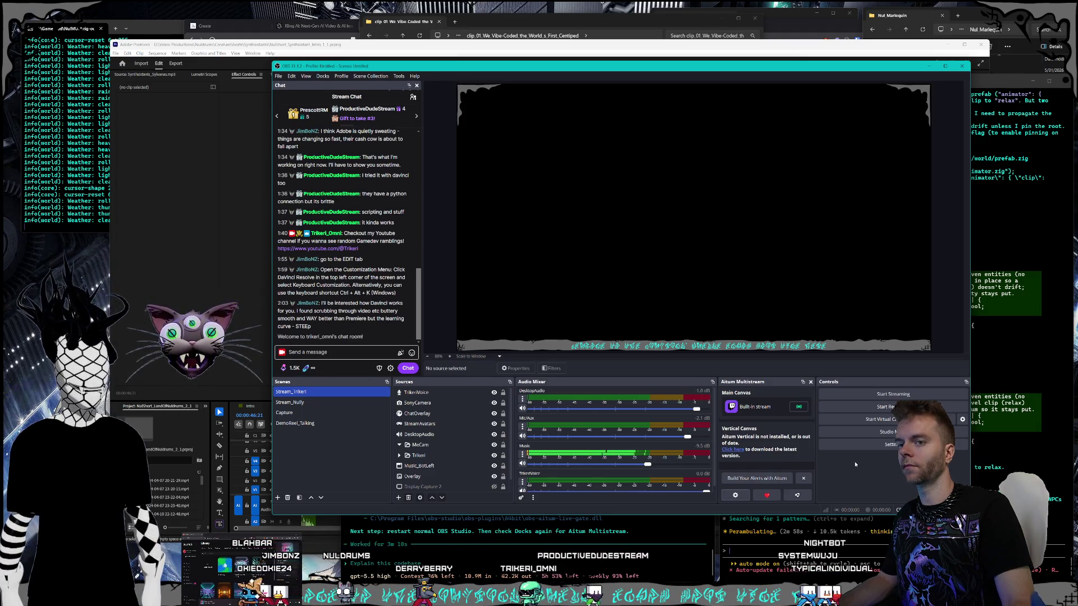
pyautogui.click(663, 539)
# Step: Discard the half-typed 'in just a test way?' question in Codex, then return to OBS Studio
pyautogui.write('do we have a wa')
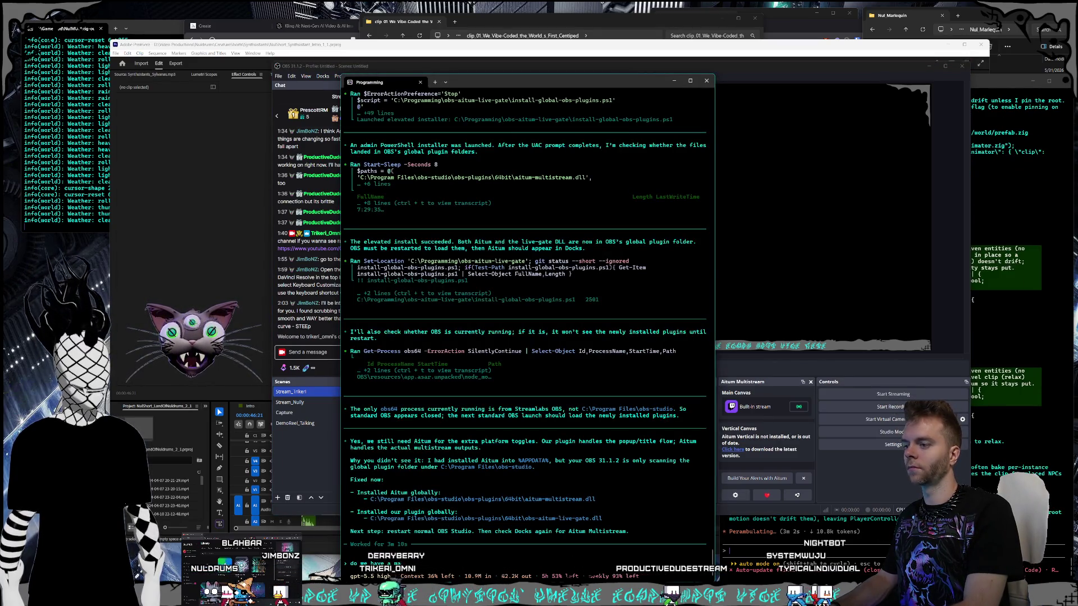
pyautogui.write('it for me to test this?')
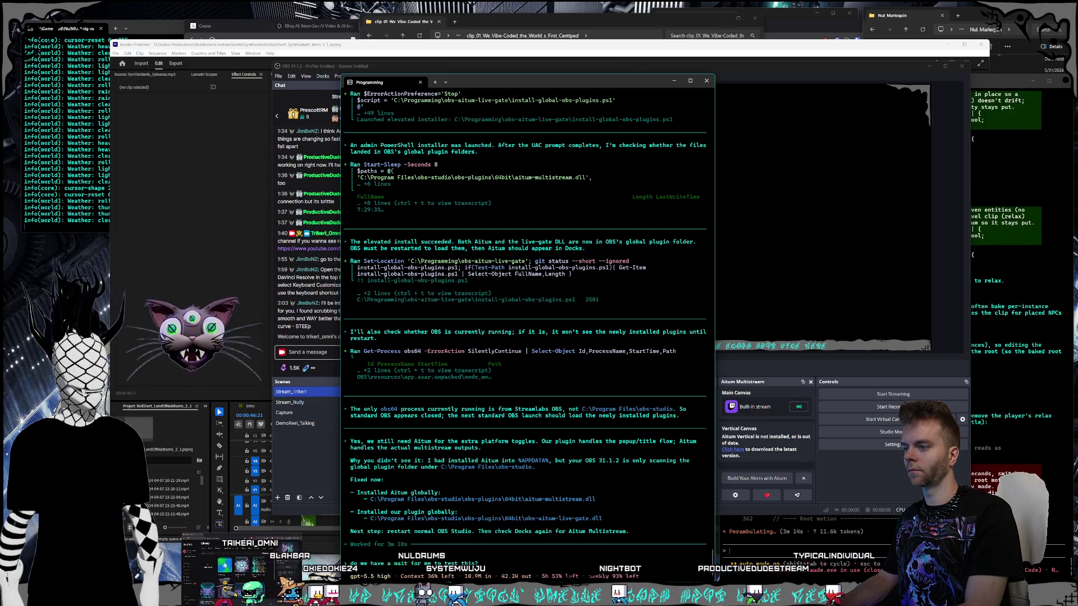
pyautogui.write('in jus')
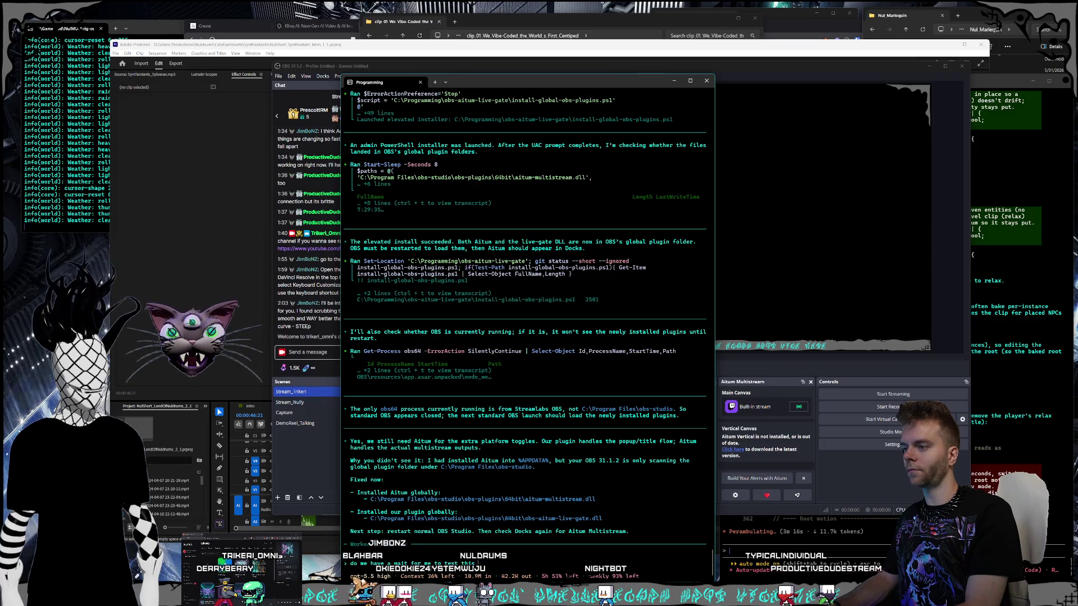
pyautogui.write('t a test way?')
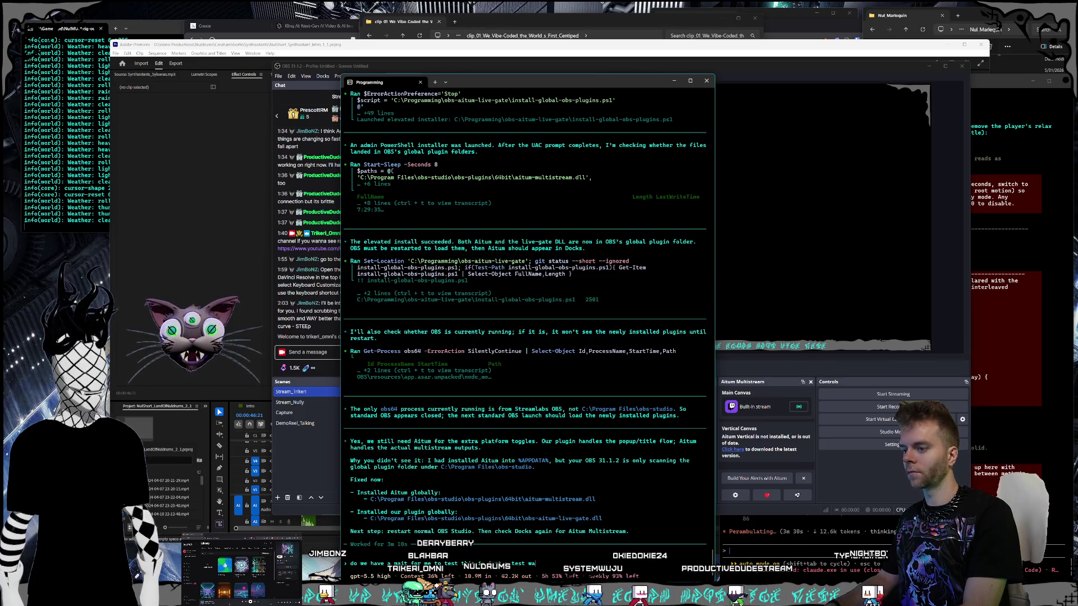
pyautogui.press('Return')
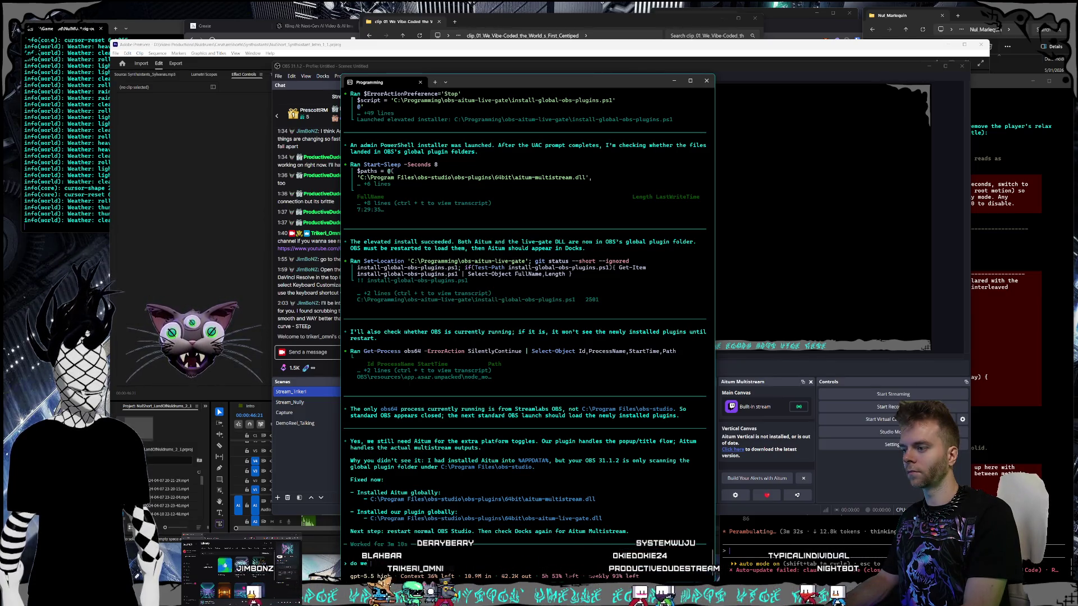
pyautogui.click(284, 67)
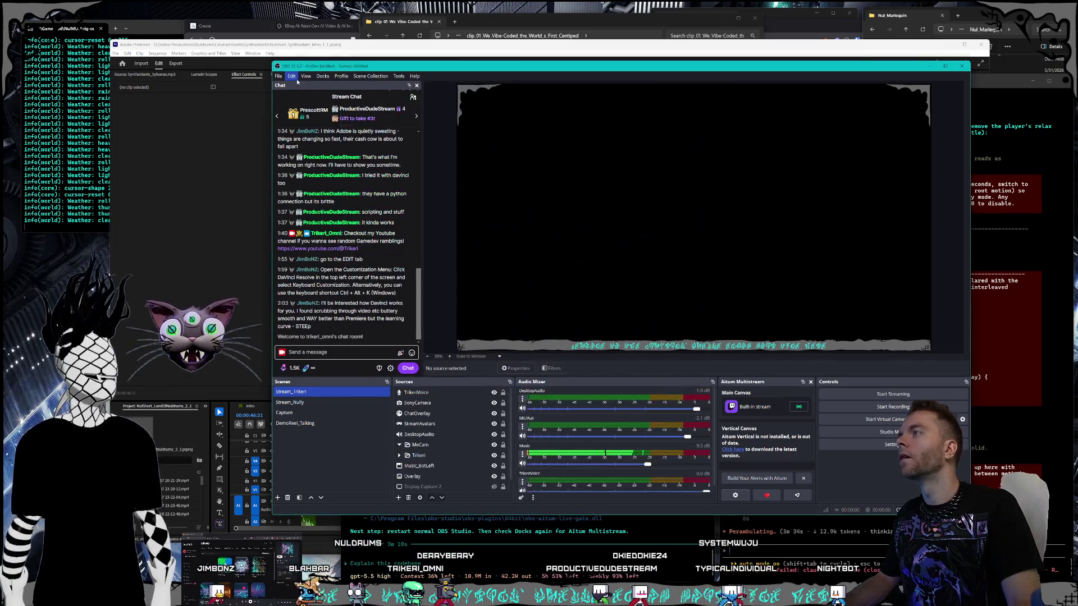
# Step: Open OBS Settings and review Stream (keeping BetterTTV), Output, Audio and Advanced pages
pyautogui.click(292, 76)
pyautogui.click(876, 444)
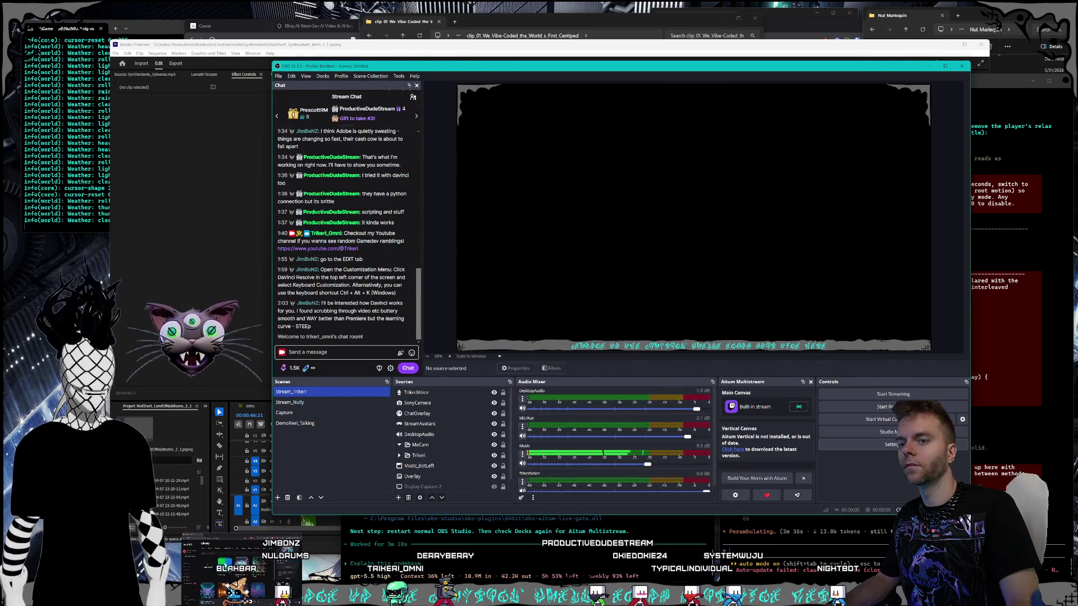
pyautogui.click(470, 197)
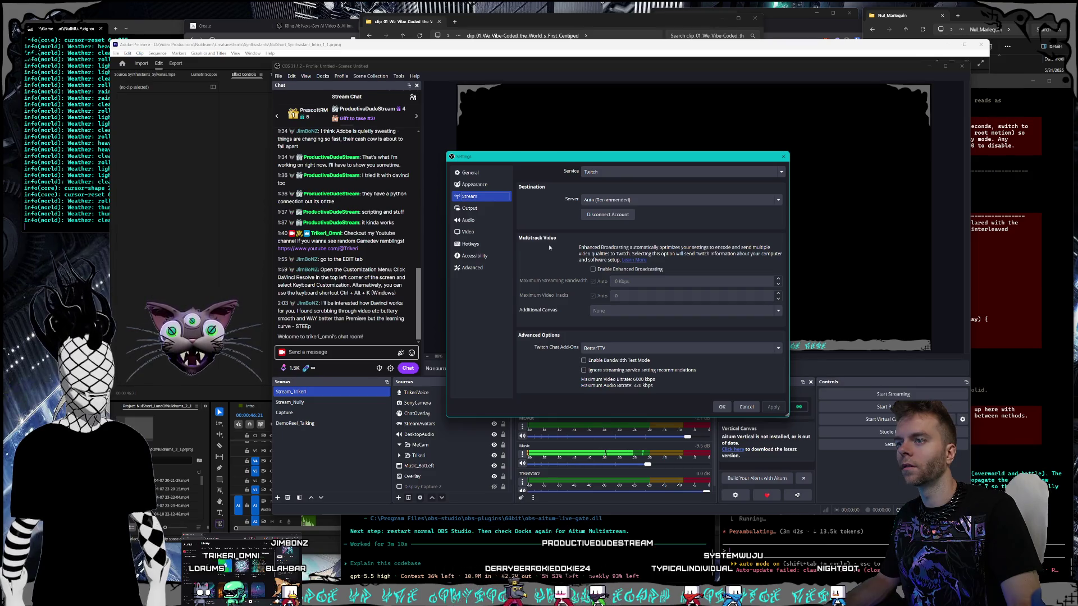
pyautogui.click(626, 347)
pyautogui.click(626, 348)
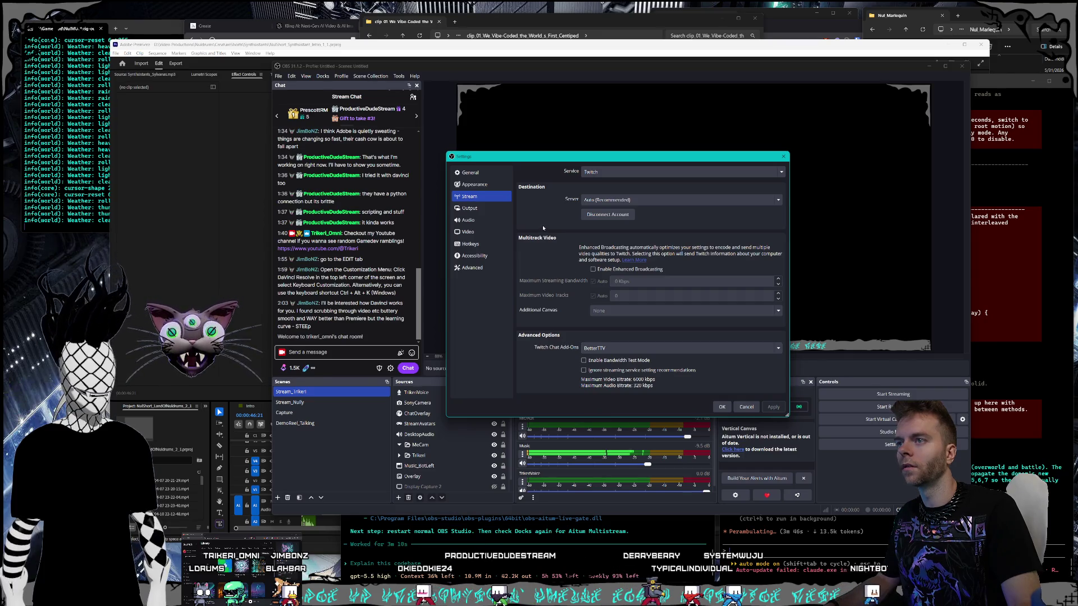
pyautogui.click(496, 209)
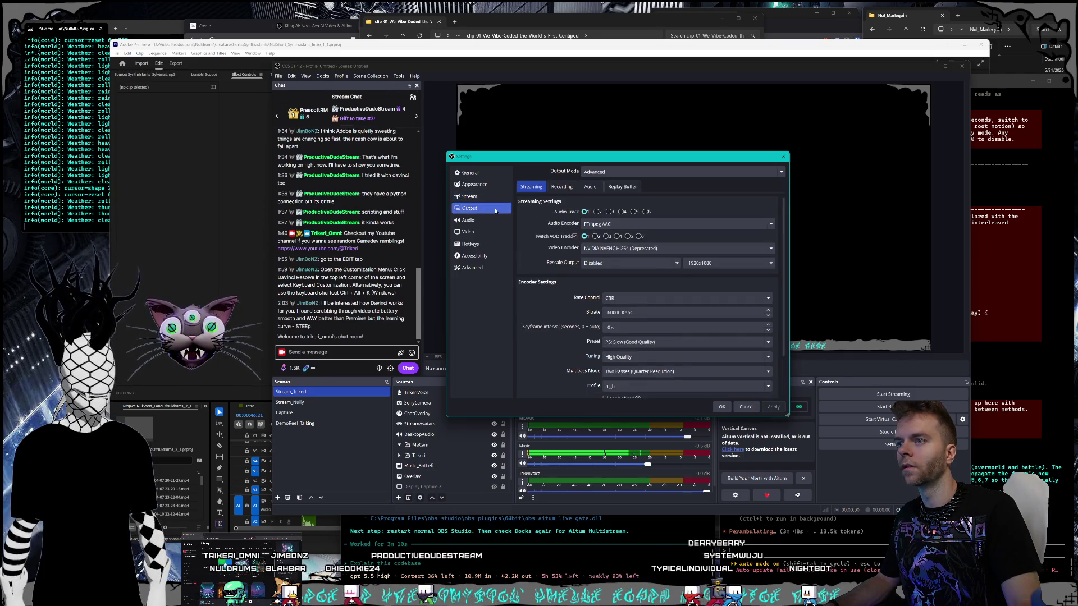
pyautogui.click(482, 220)
pyautogui.click(476, 268)
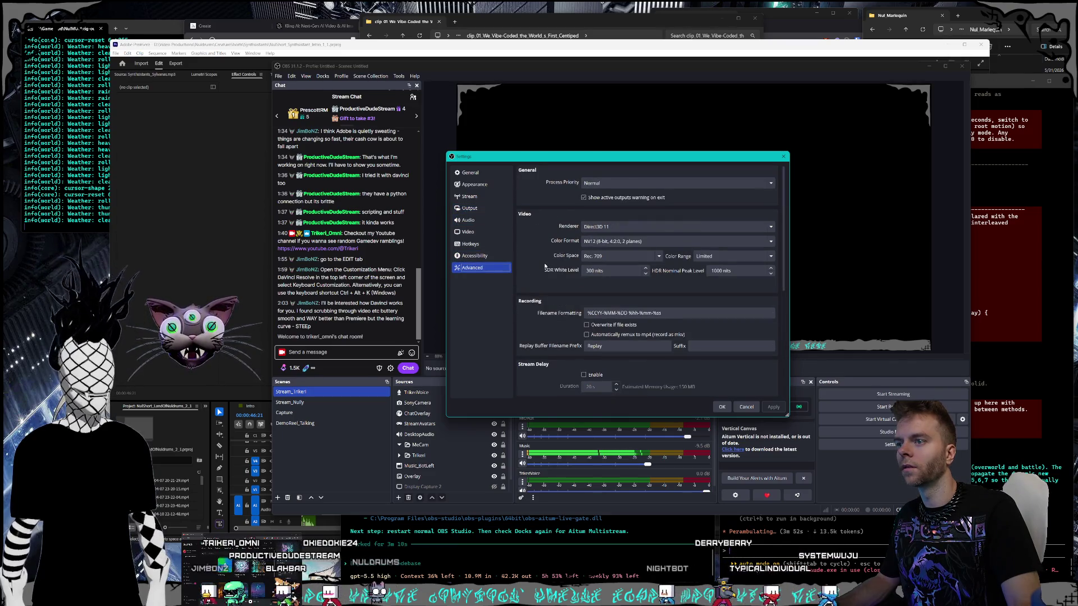
# Step: Browse the Accessibility, Hotkeys, Video, Audio, Output and Stream settings pages again
pyautogui.scroll(-5, 545, 267)
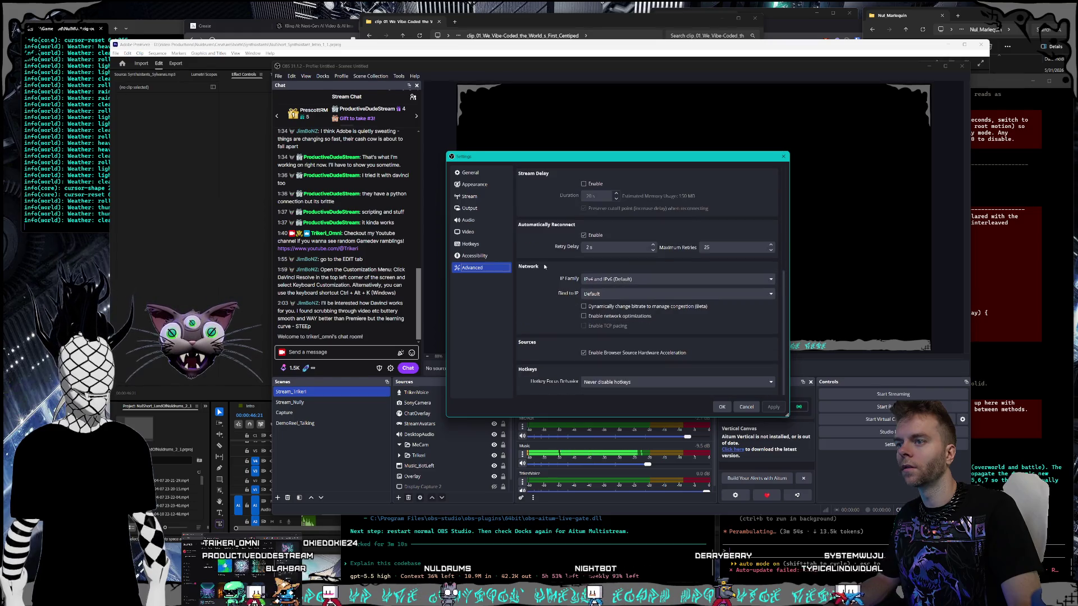
pyautogui.click(475, 255)
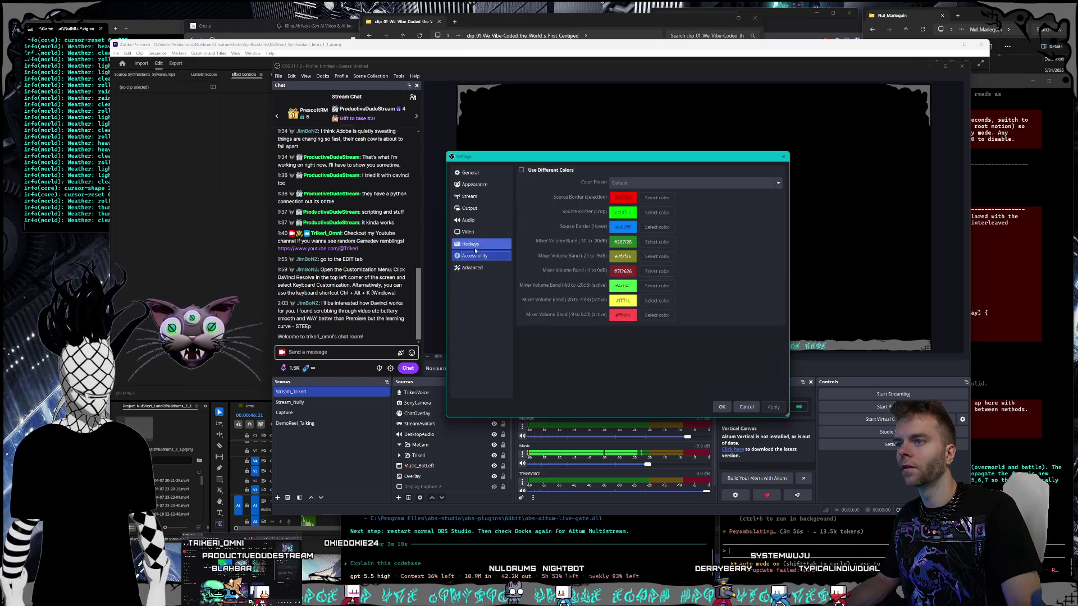
pyautogui.click(475, 246)
pyautogui.click(473, 233)
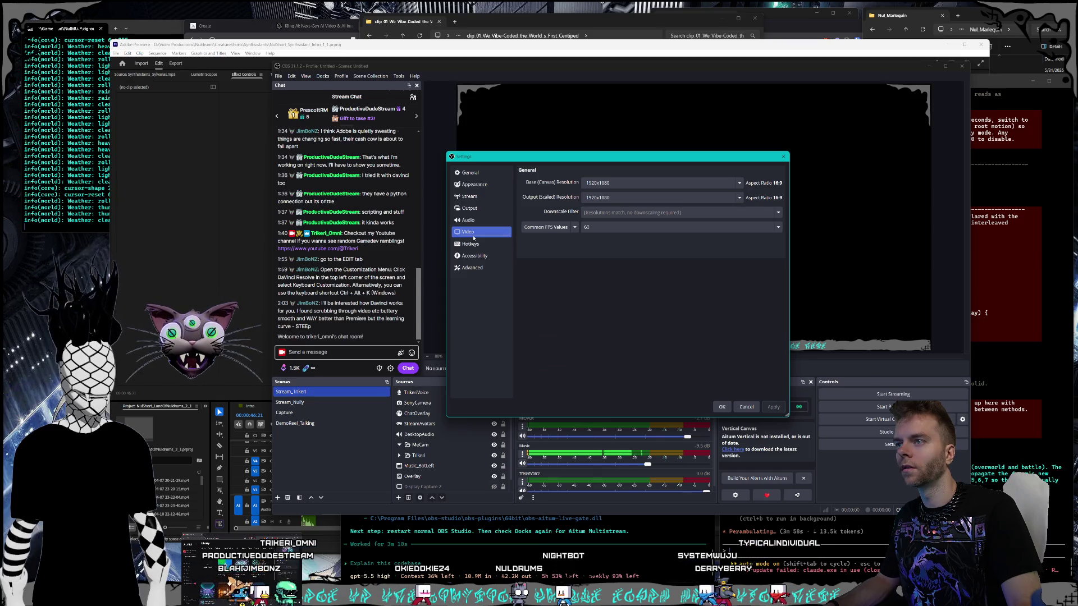
pyautogui.click(469, 221)
pyautogui.click(469, 208)
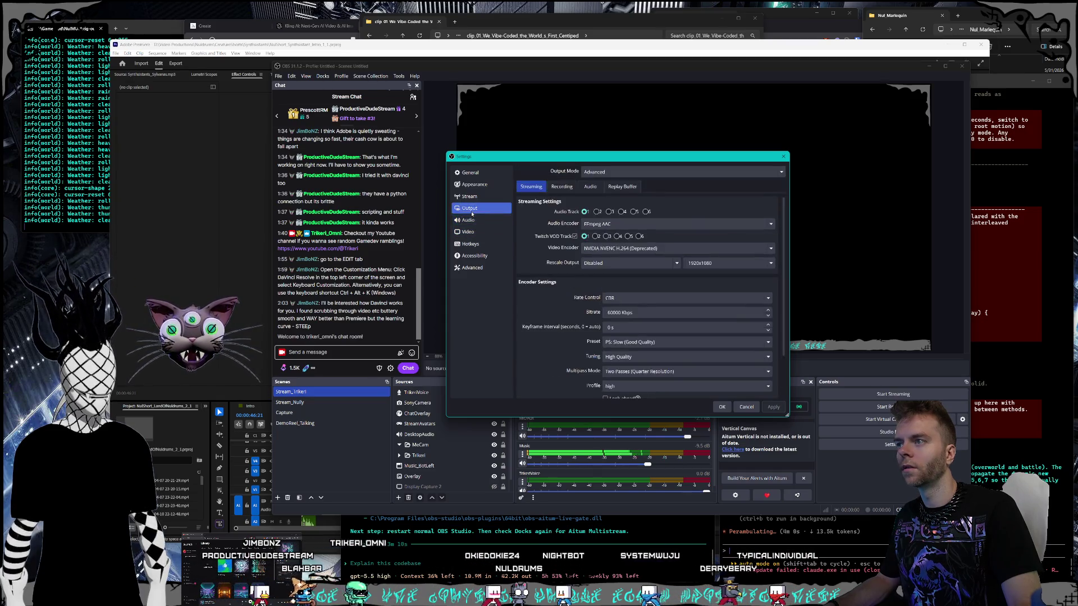
pyautogui.scroll(-2, 521, 247)
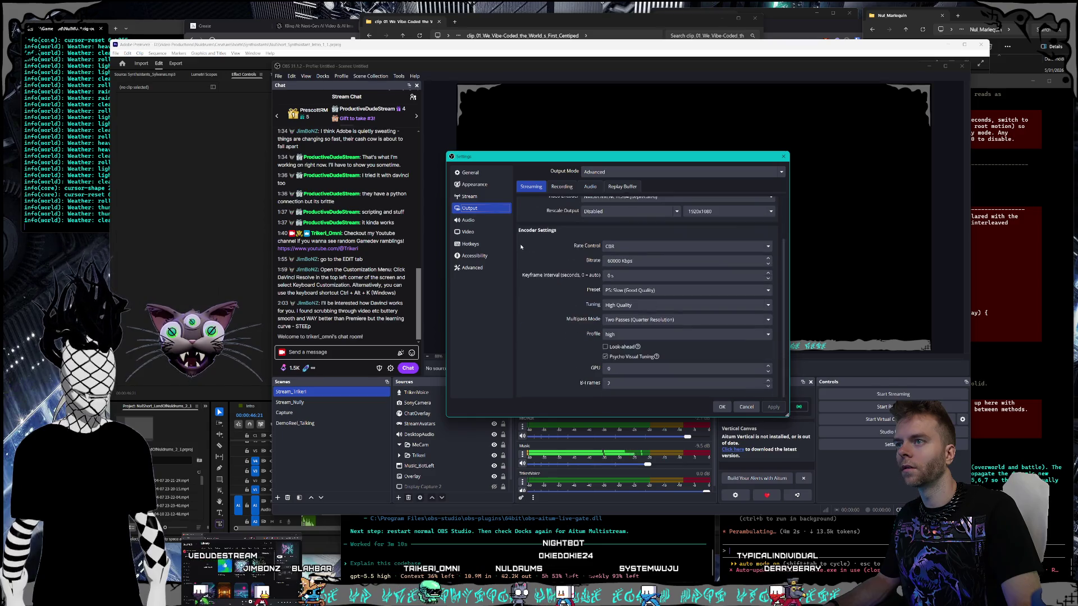
pyautogui.scroll(2, 521, 247)
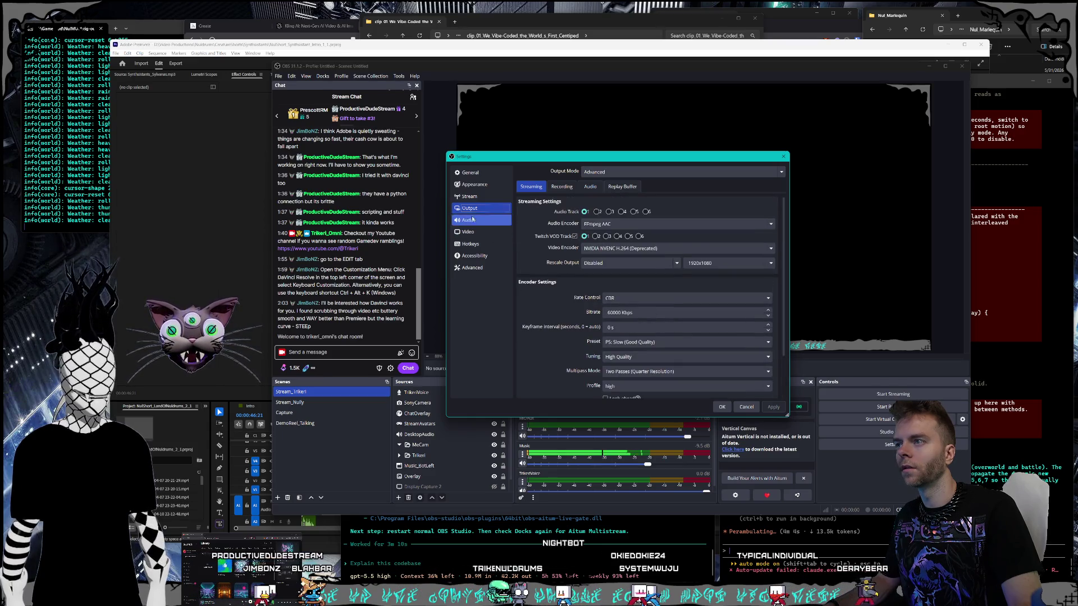
pyautogui.click(473, 197)
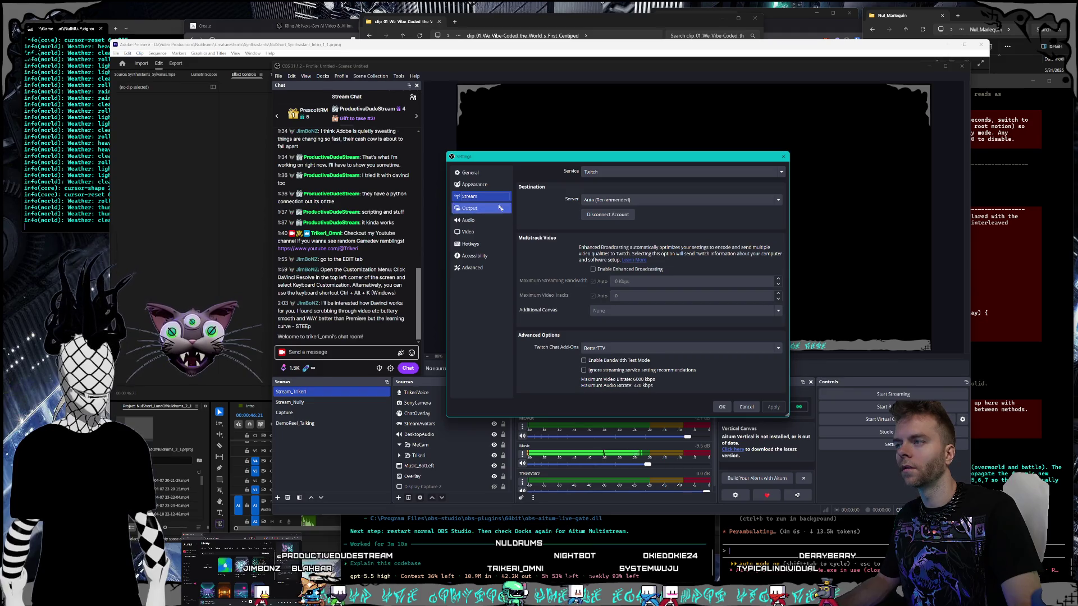
# Step: Tick 'Show confirmation dialog when starting streams' on the General page and save with OK
pyautogui.click(475, 184)
pyautogui.click(474, 174)
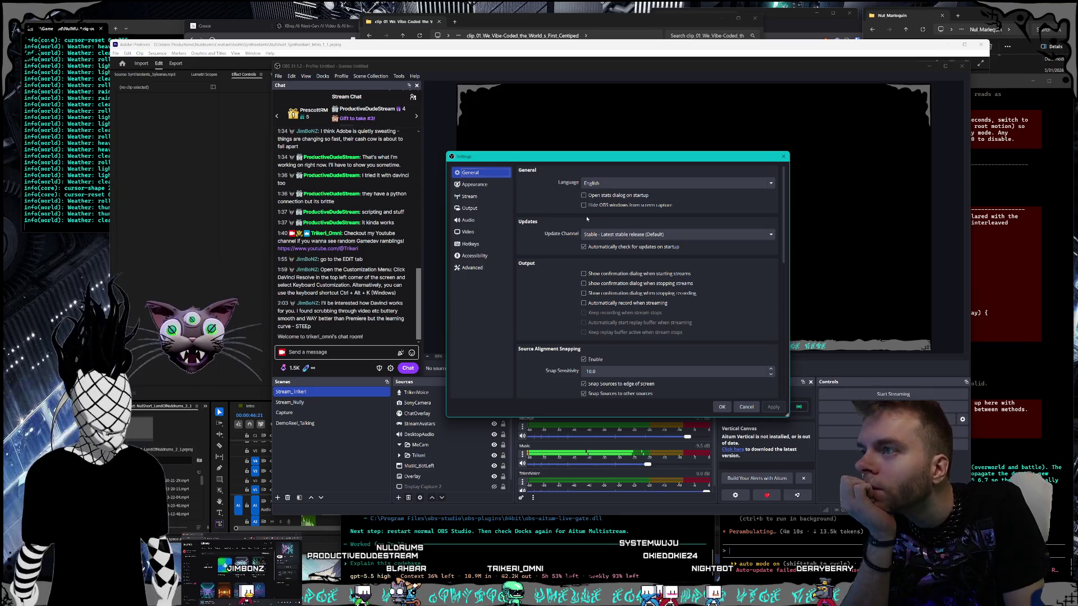
pyautogui.click(584, 274)
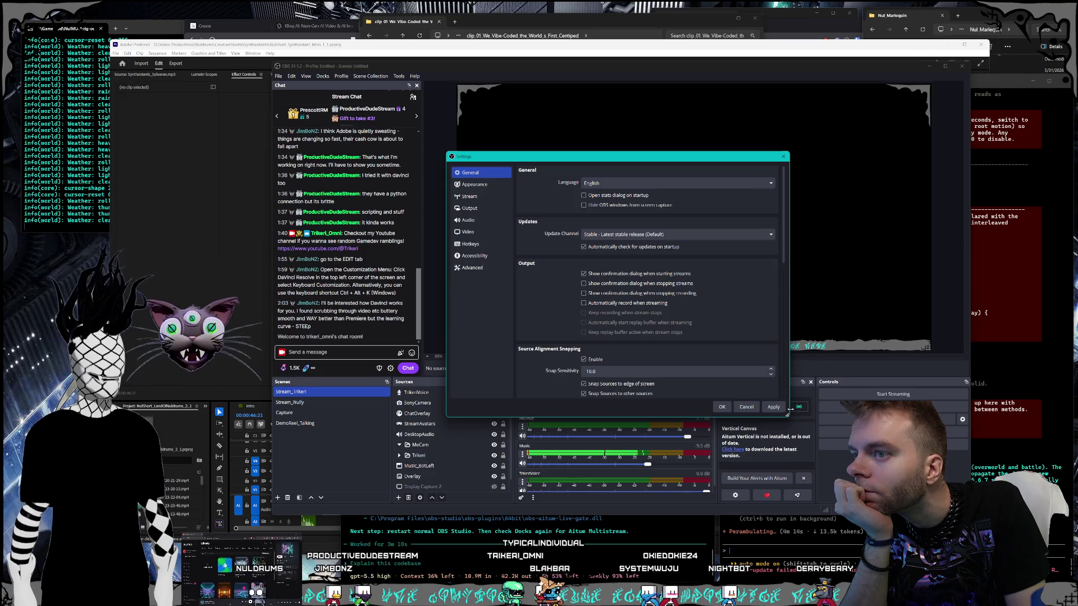
pyautogui.click(721, 407)
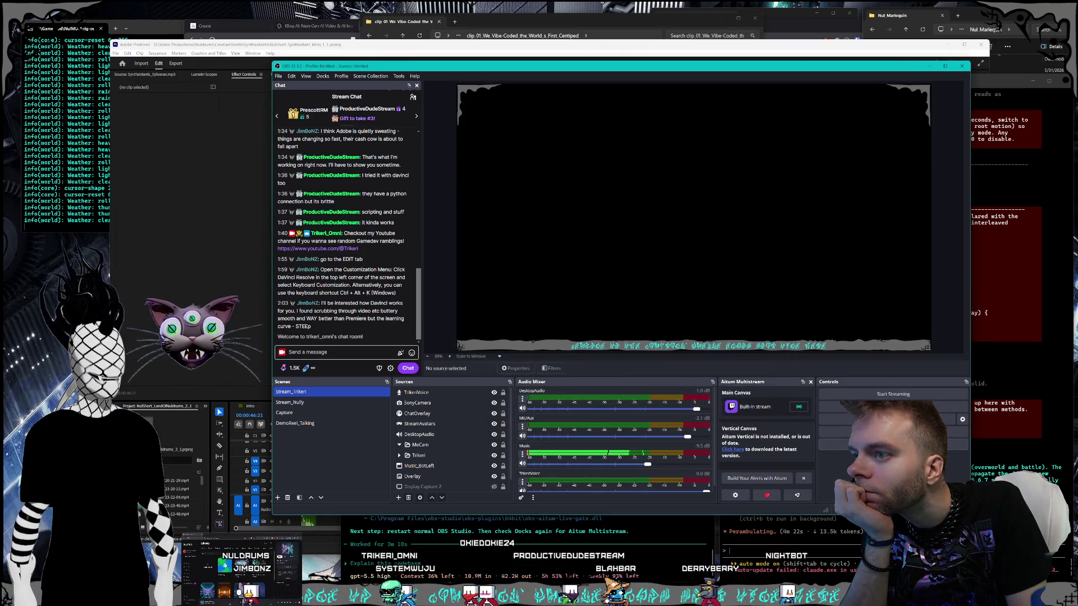
# Step: Ask Codex whether the stream-start popup can be previewed without actually starting a stream
pyautogui.click(586, 538)
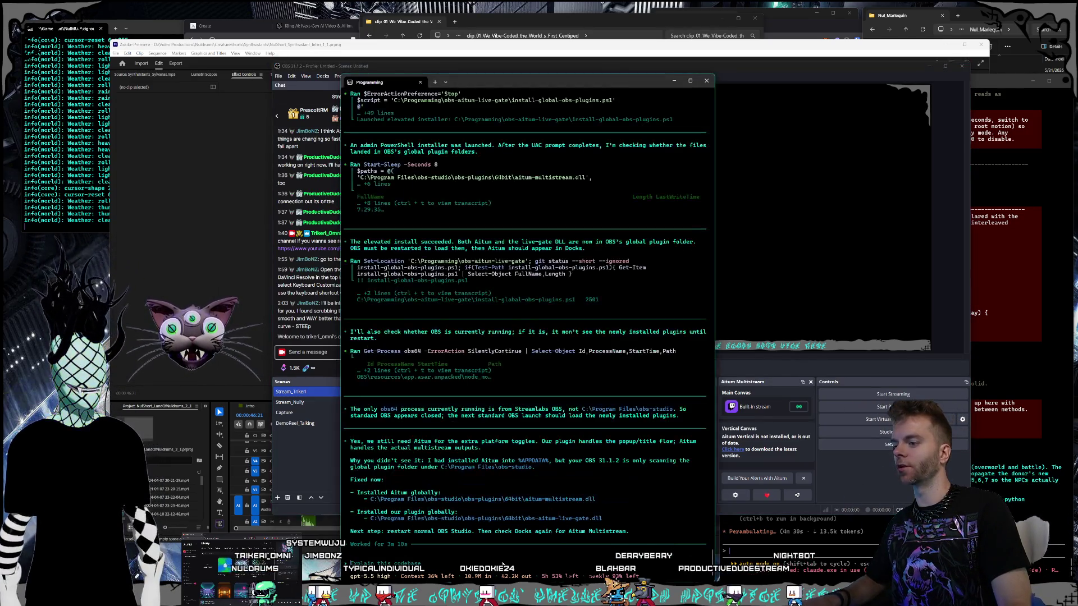
pyautogui.write('do we hav')
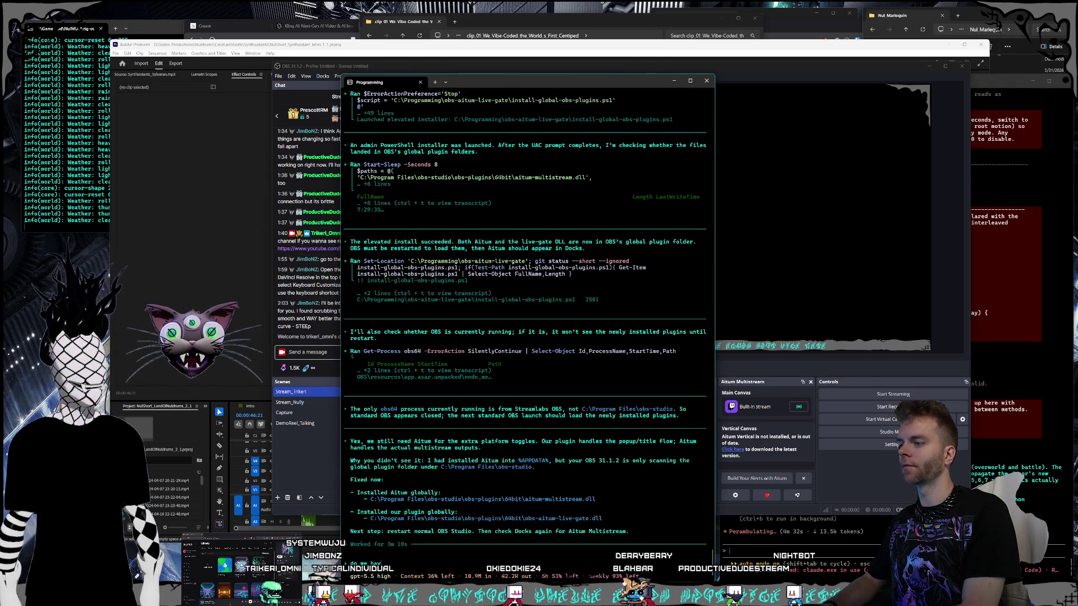
pyautogui.write('e a way to just test')
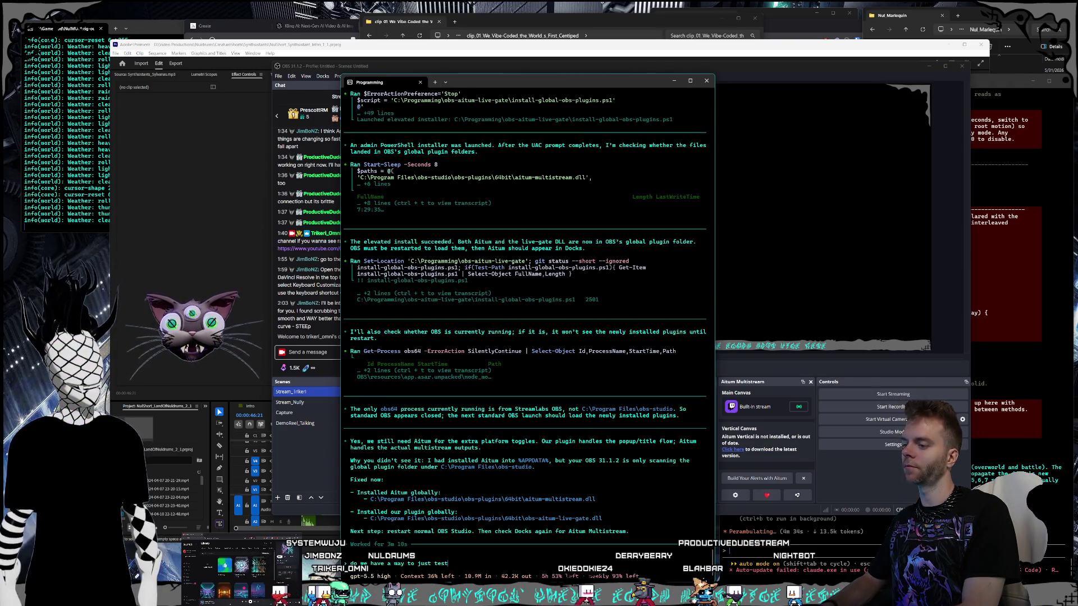
pyautogui.write(' and see what the ')
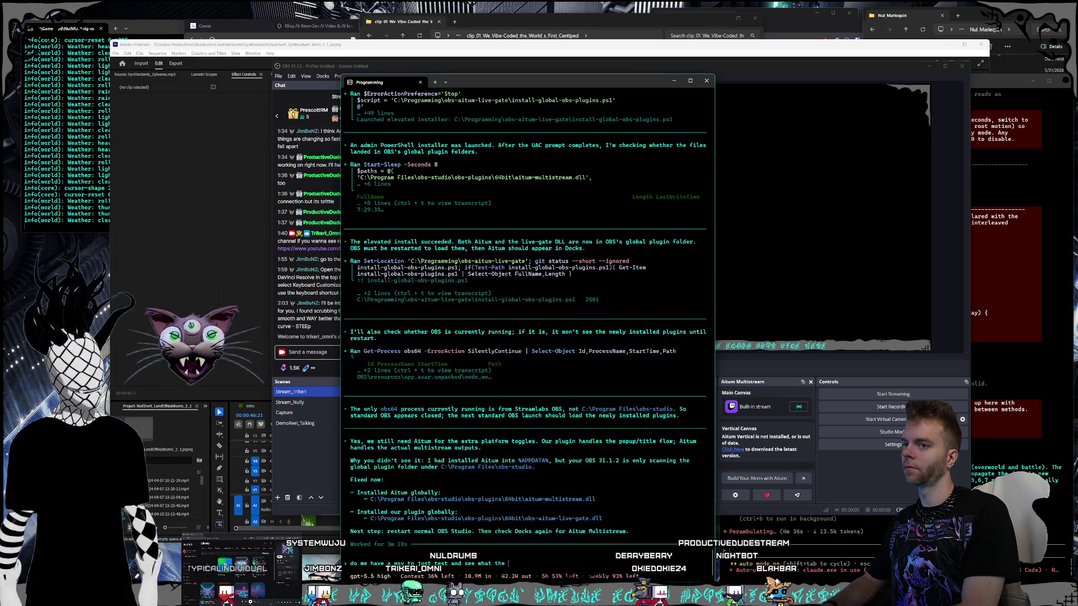
pyautogui.write('popup looks ')
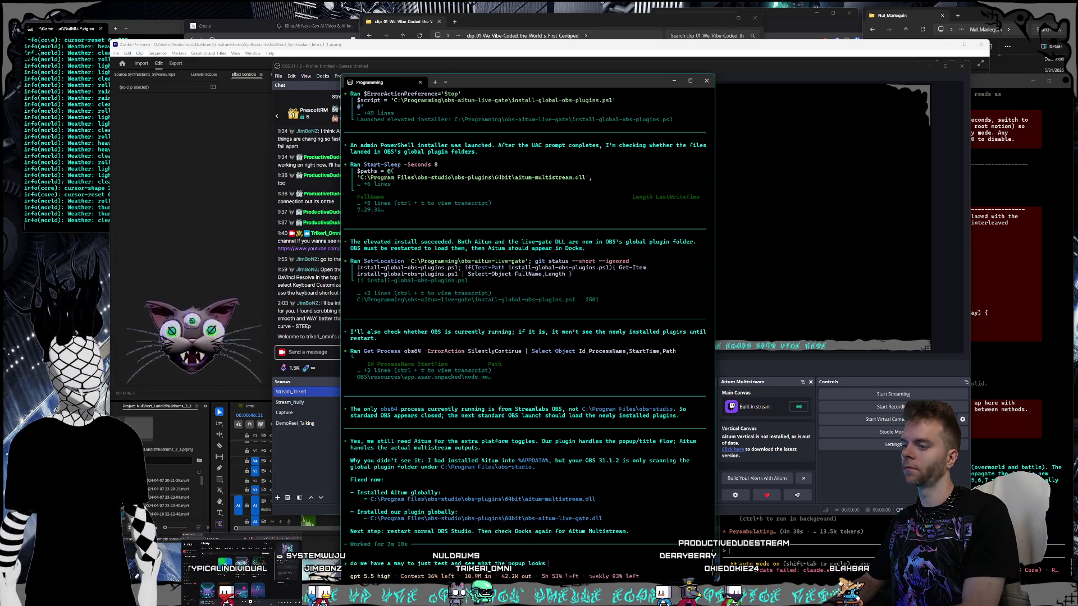
pyautogui.write('like without actual')
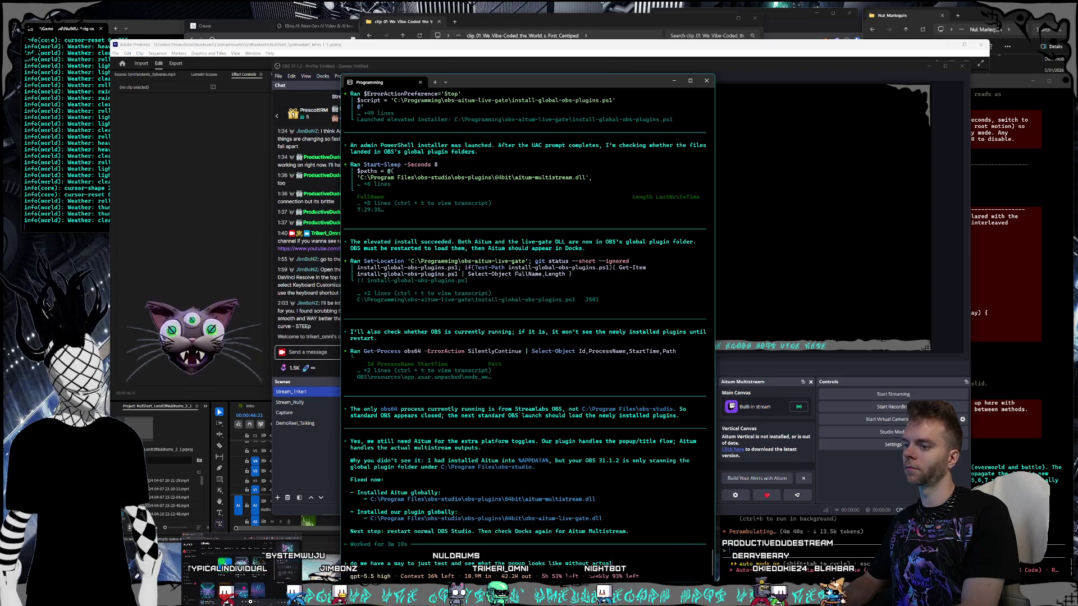
pyautogui.write('ly startin ghte s')
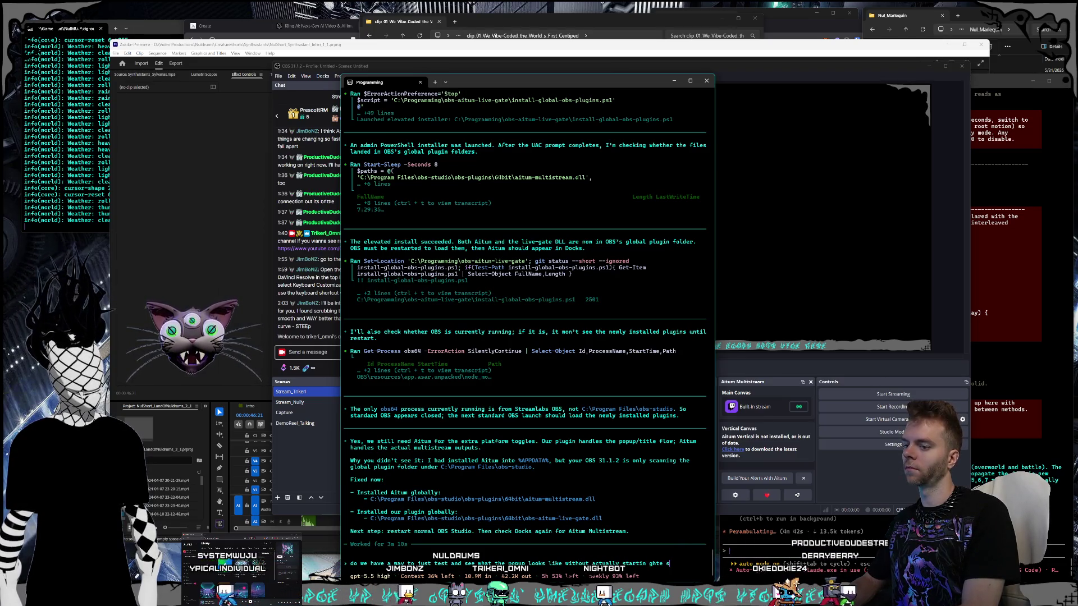
pyautogui.write('tream? im streaming right now but i want')
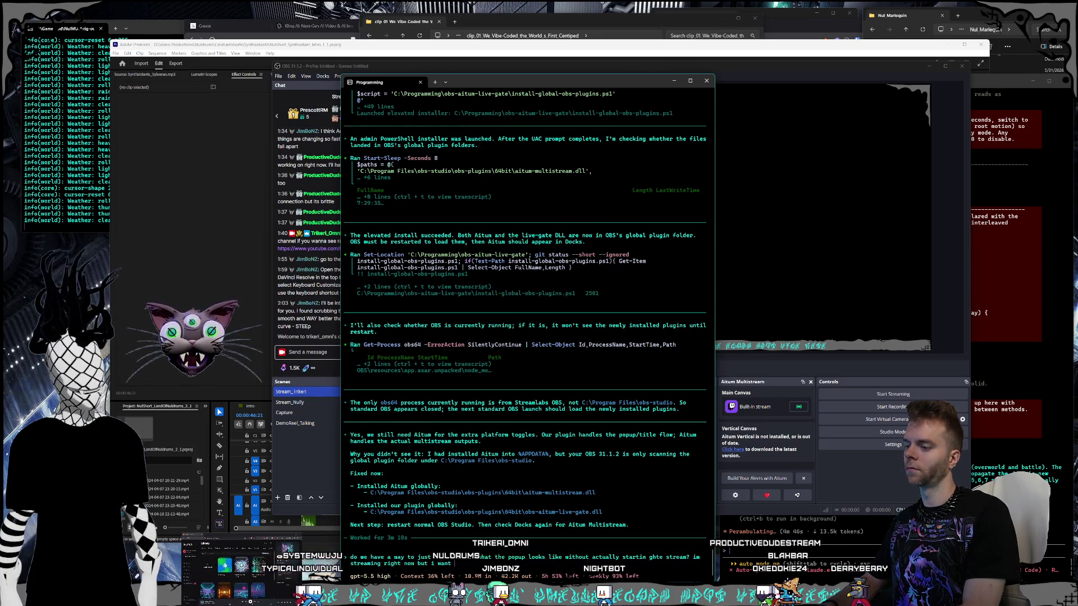
pyautogui.write(' to see the UI')
pyautogui.press('Return')
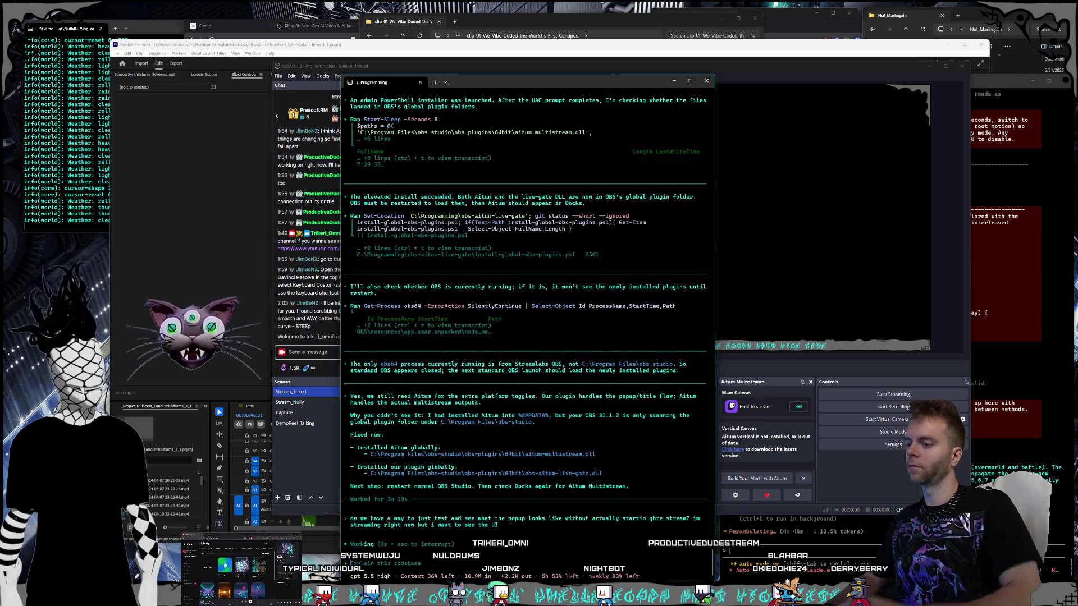
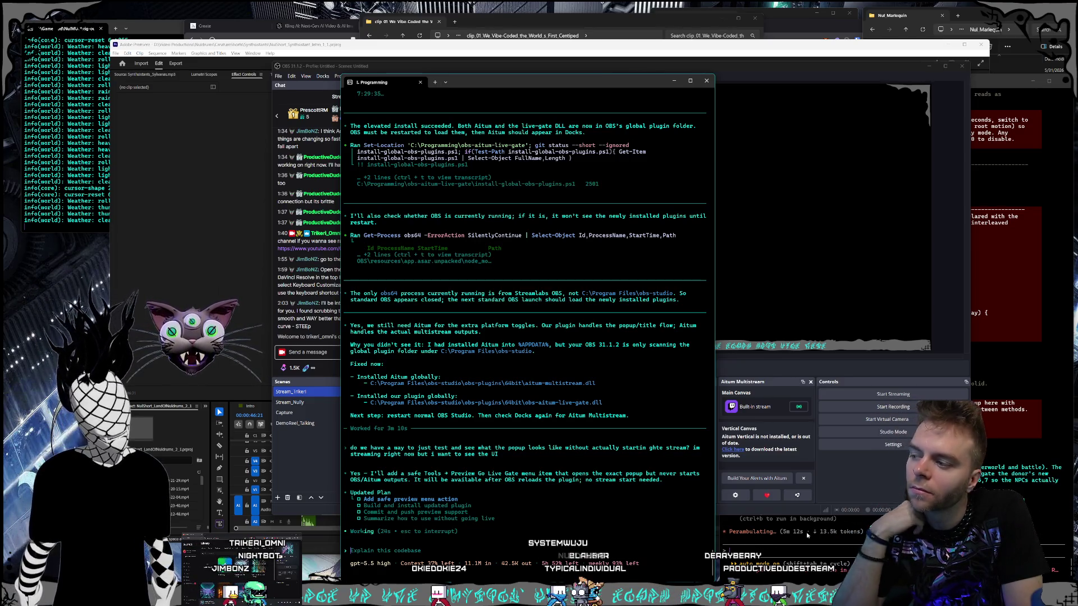
# Step: Quit OBS Studio, set the Premiere playhead to 00:00:43:20, and return to Midjourney's Create page
pyautogui.click(842, 197)
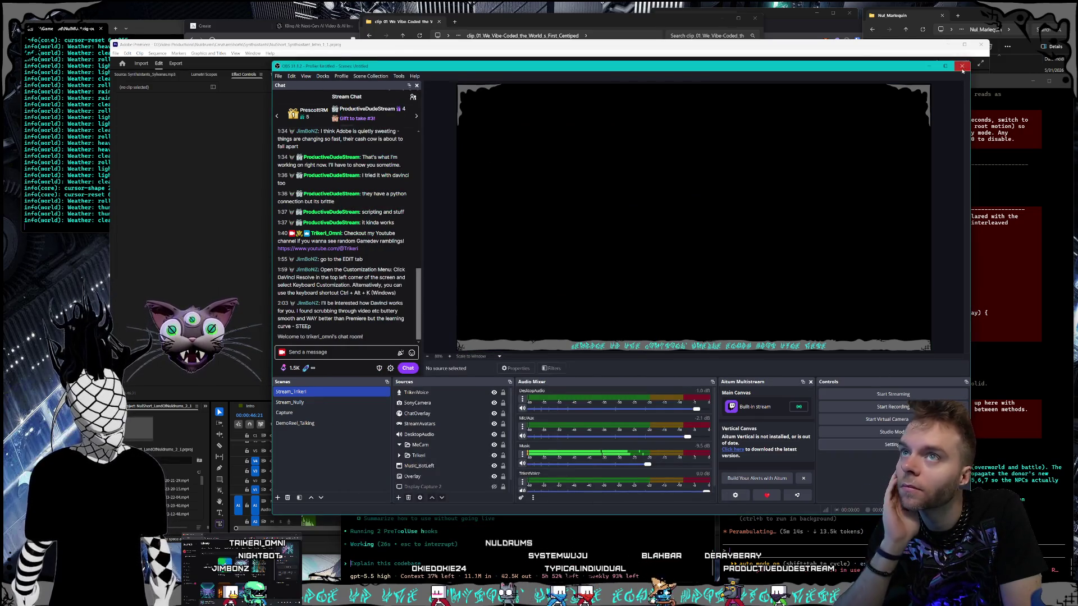
pyautogui.click(962, 70)
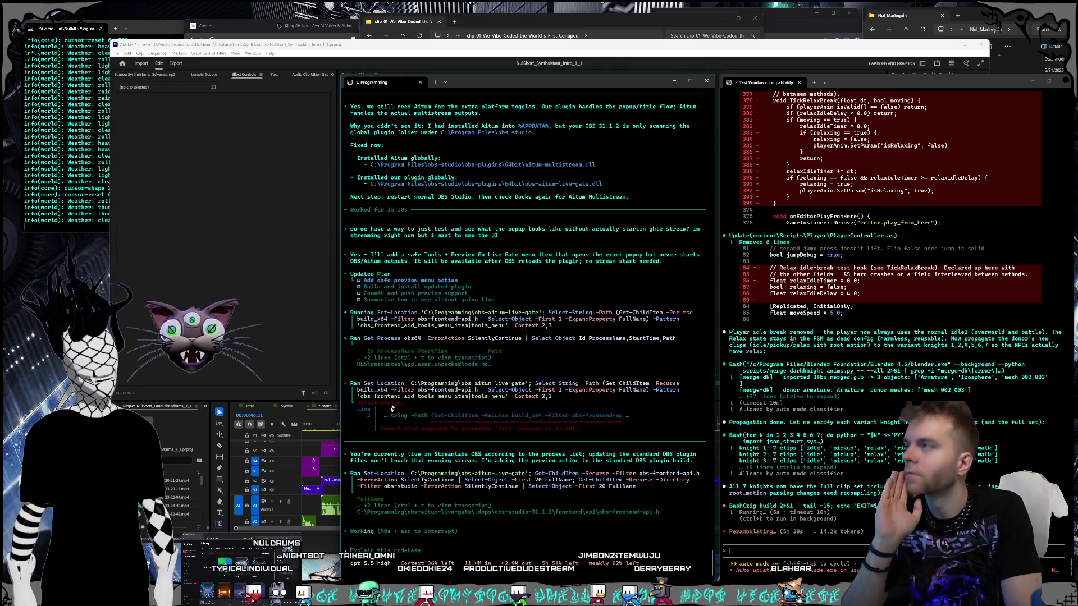
pyautogui.click(242, 254)
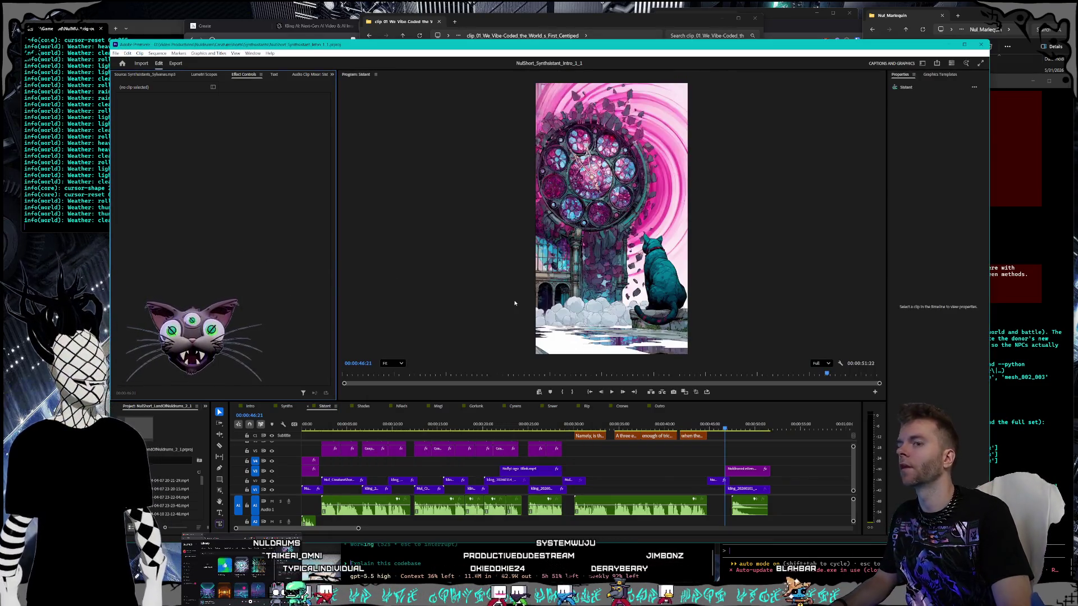
pyautogui.click(698, 425)
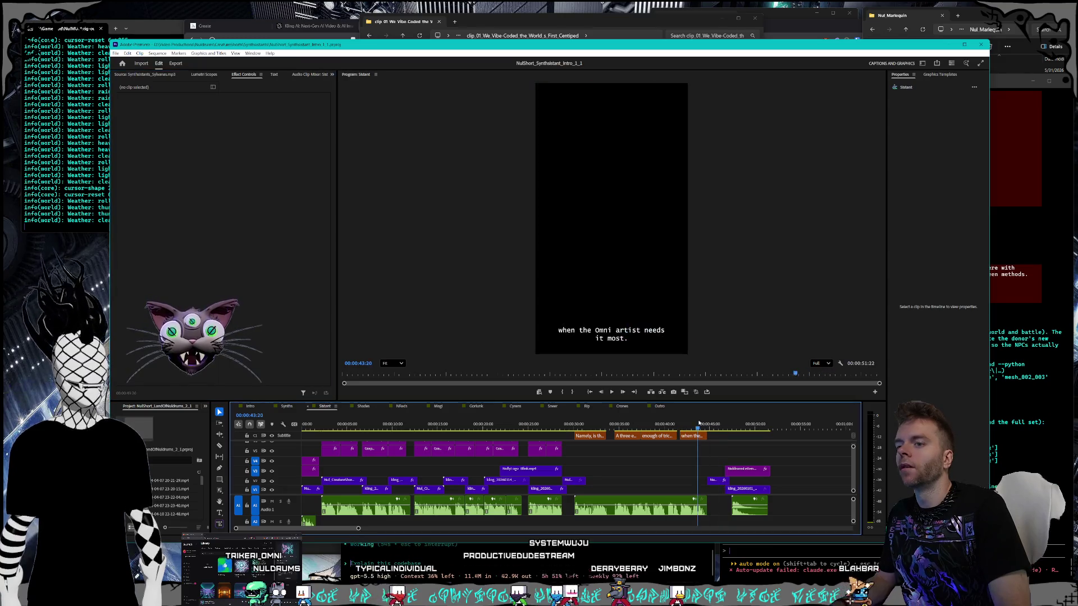
pyautogui.click(309, 20)
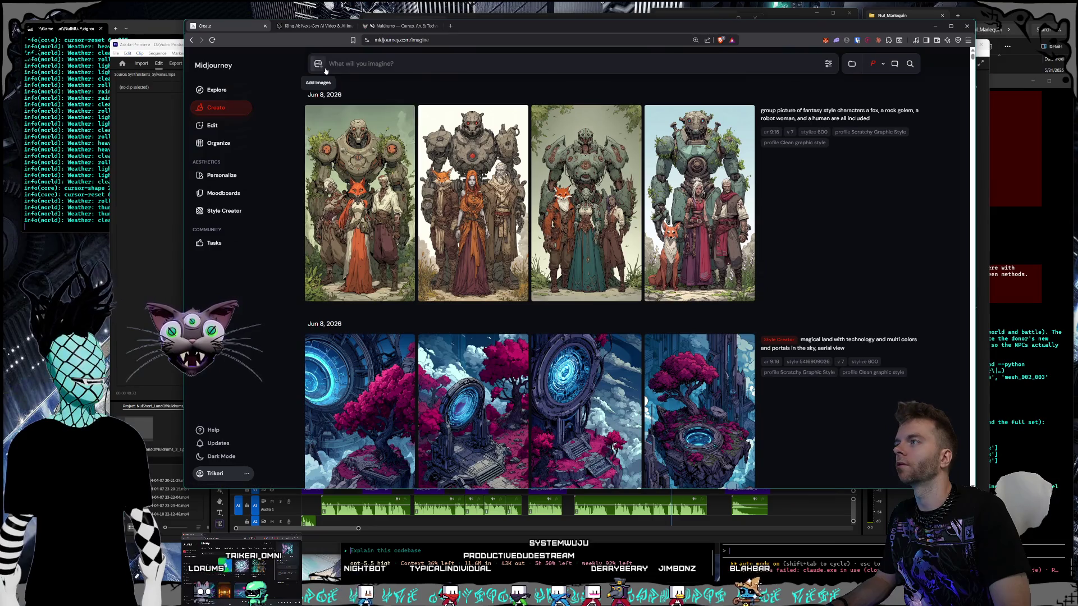
# Step: Upload the front-view character image from D: > Pictures > Character and remove it from Start Frame
pyautogui.click(325, 69)
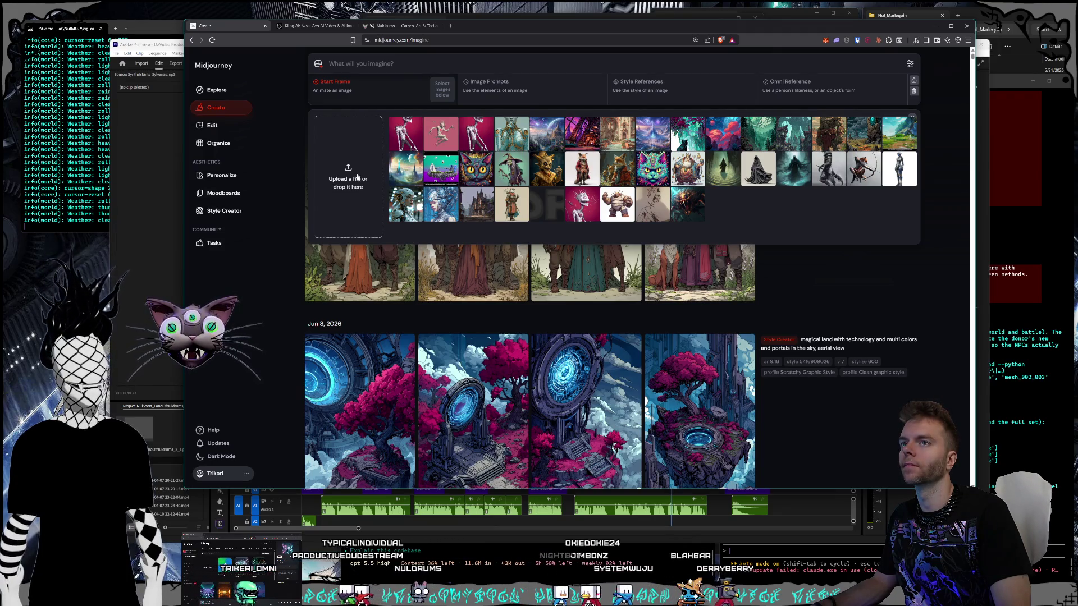
pyautogui.click(358, 176)
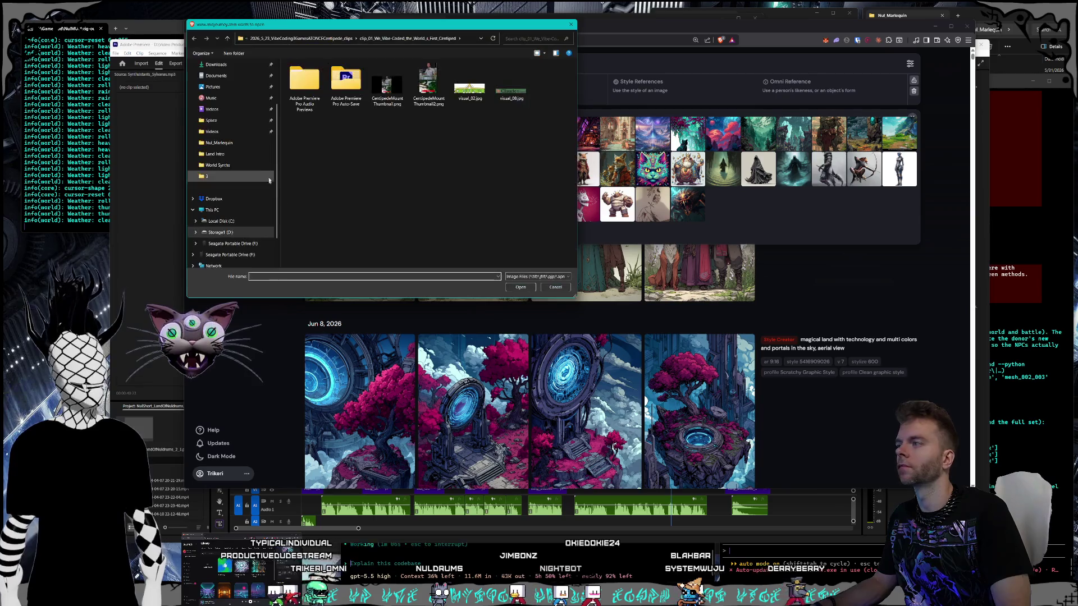
pyautogui.click(225, 232)
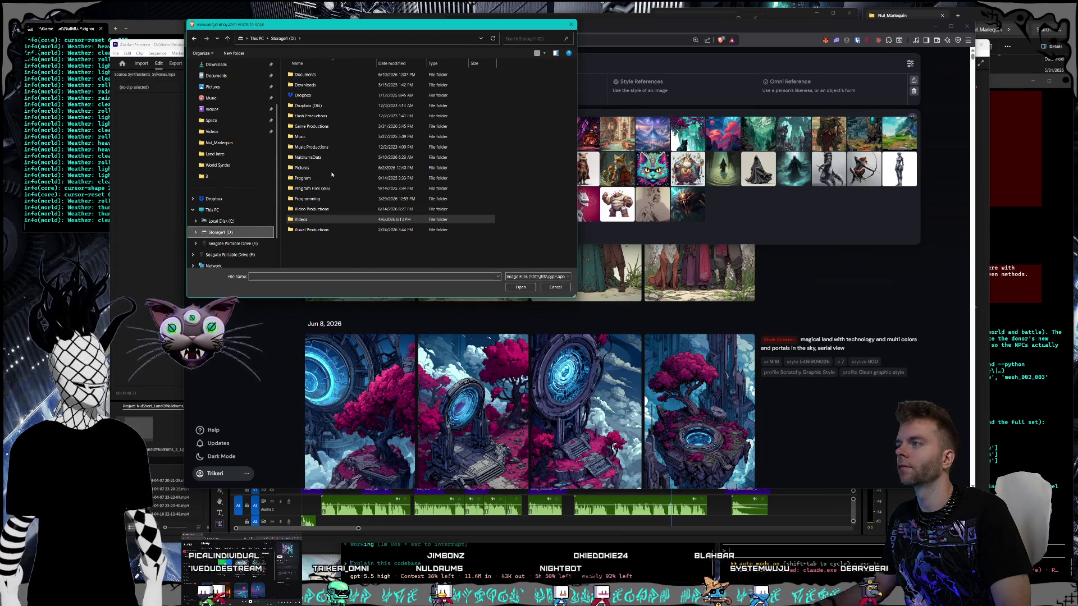
pyautogui.doubleClick(332, 168)
pyautogui.scroll(-10, 332, 146)
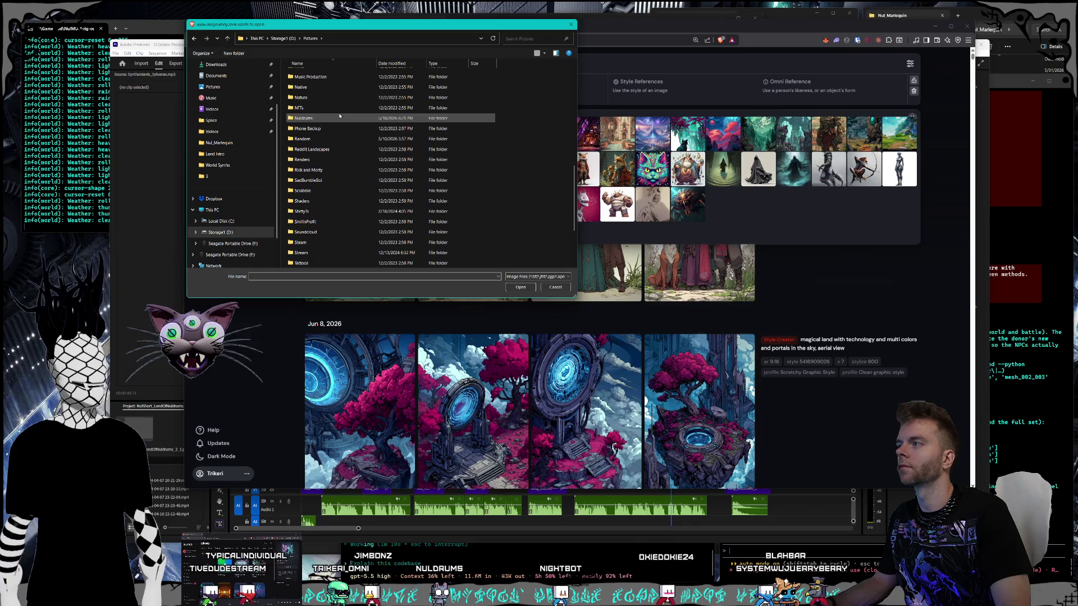
pyautogui.doubleClick(306, 191)
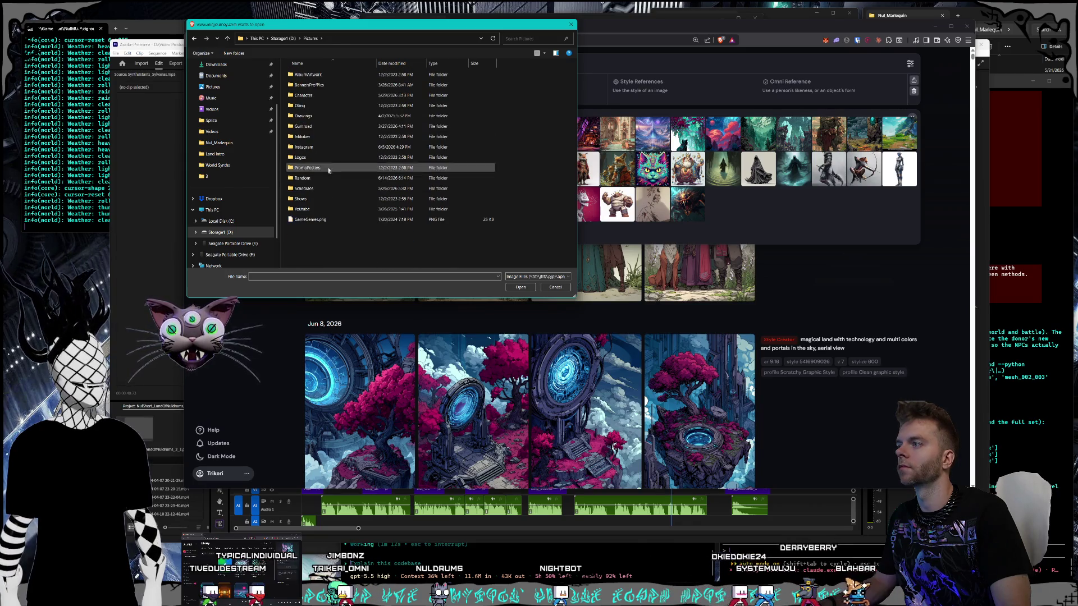
pyautogui.doubleClick(314, 95)
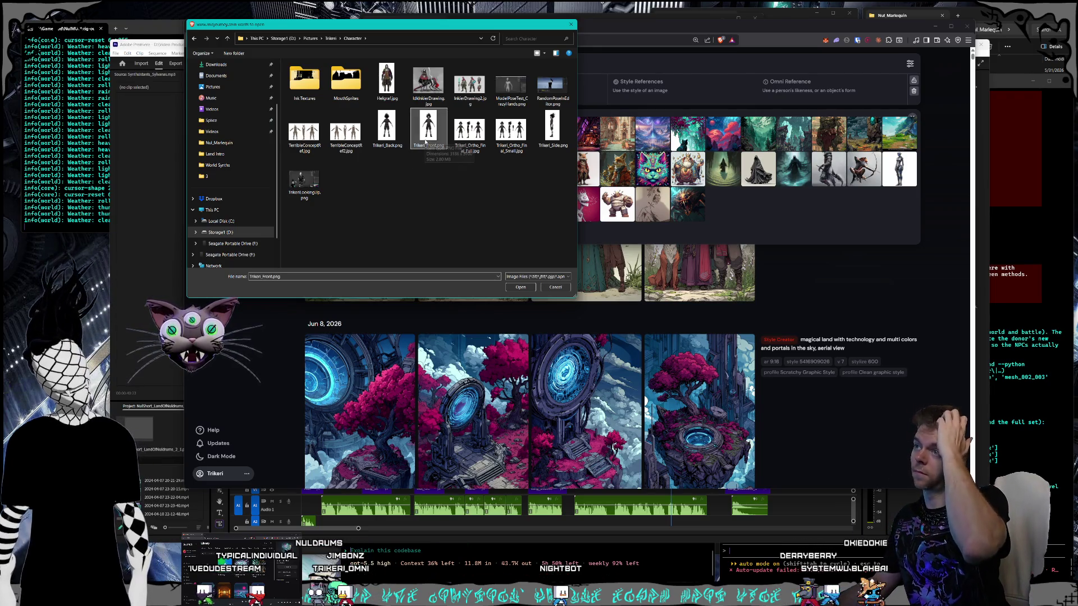
pyautogui.click(514, 288)
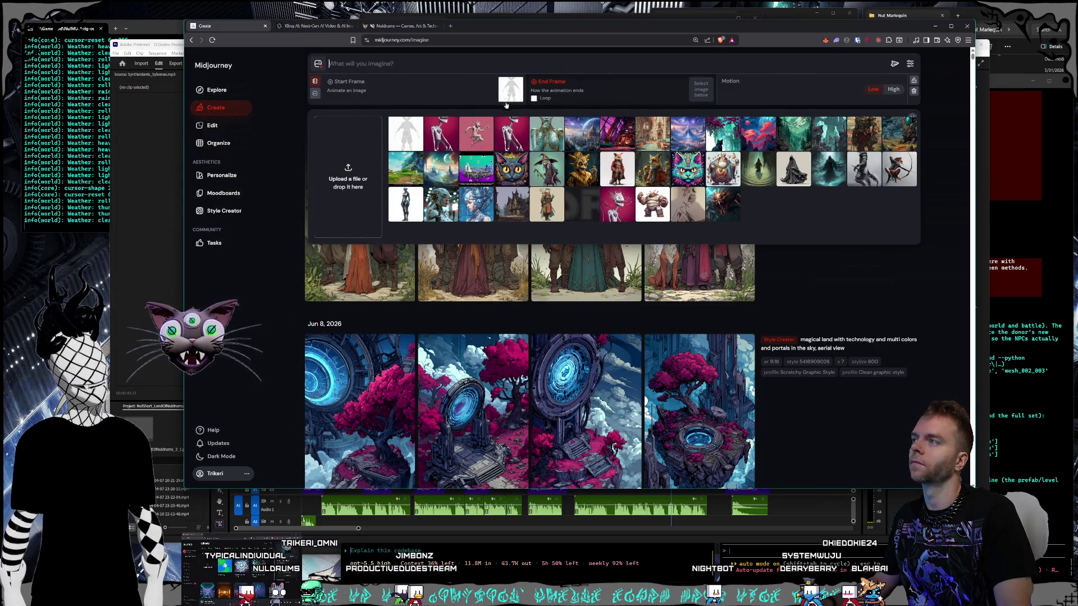
pyautogui.click(518, 84)
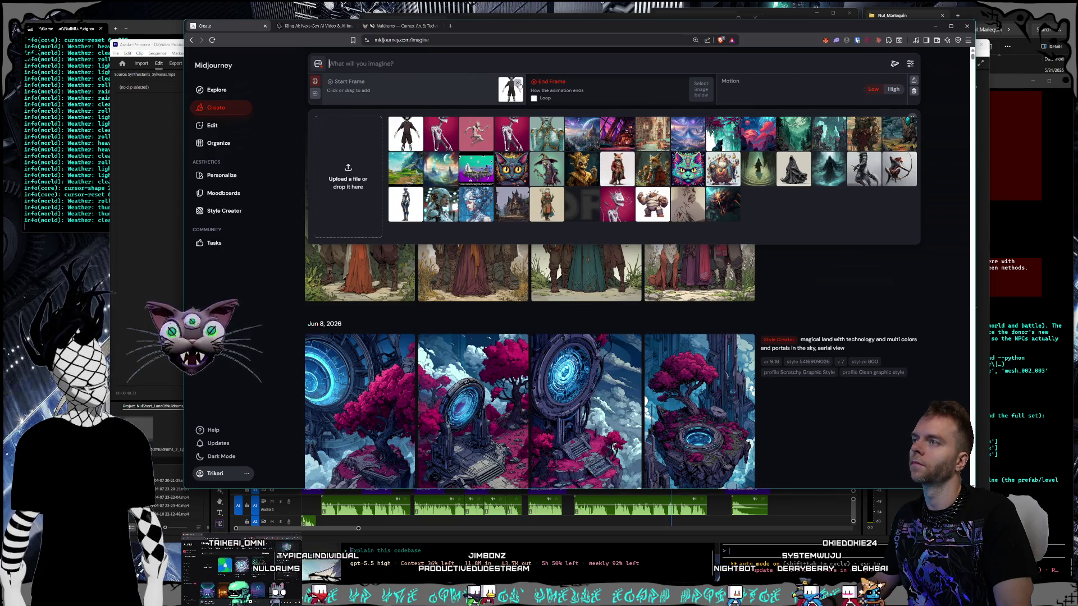
# Step: Drag the character image into Omni Reference and begin the prompt 'This character painting a painting with all kinds of'
pyautogui.moveTo(406, 134); pyautogui.dragTo(799, 96)
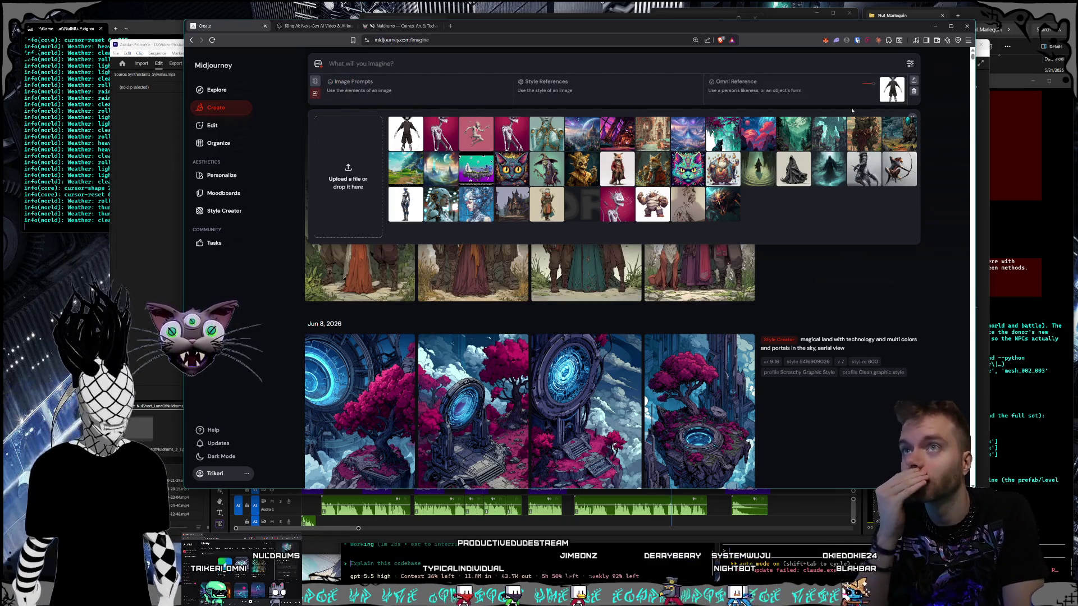
pyautogui.click(485, 62)
pyautogui.write('This character painting a painting with all kinds of colors in')
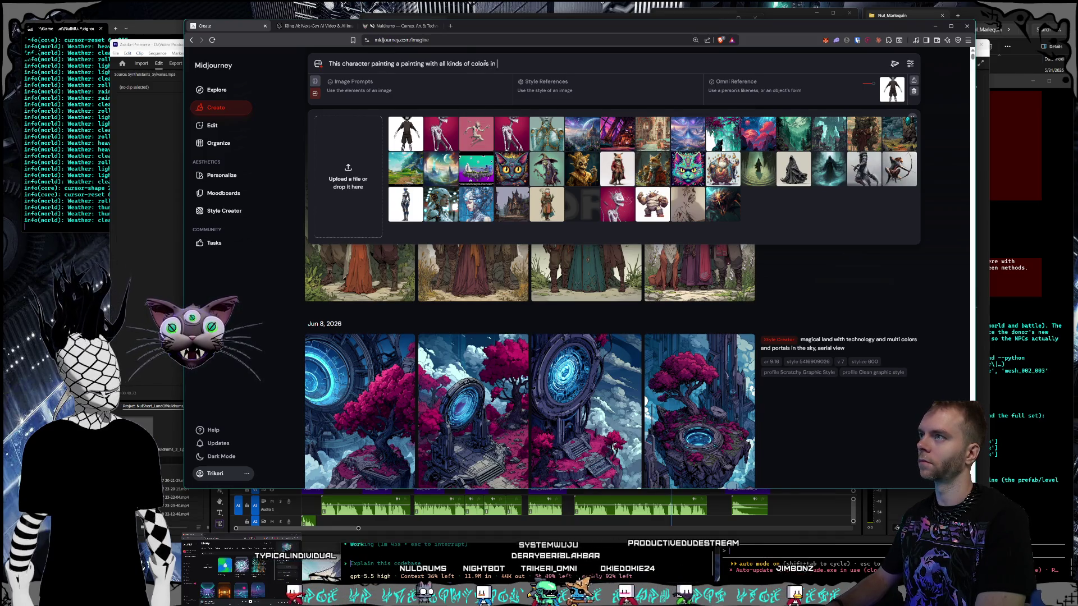
# Step: Correct and submit the prompt: character with back turned, looking over to the right, painting in a stone hall
pyautogui.write('a')
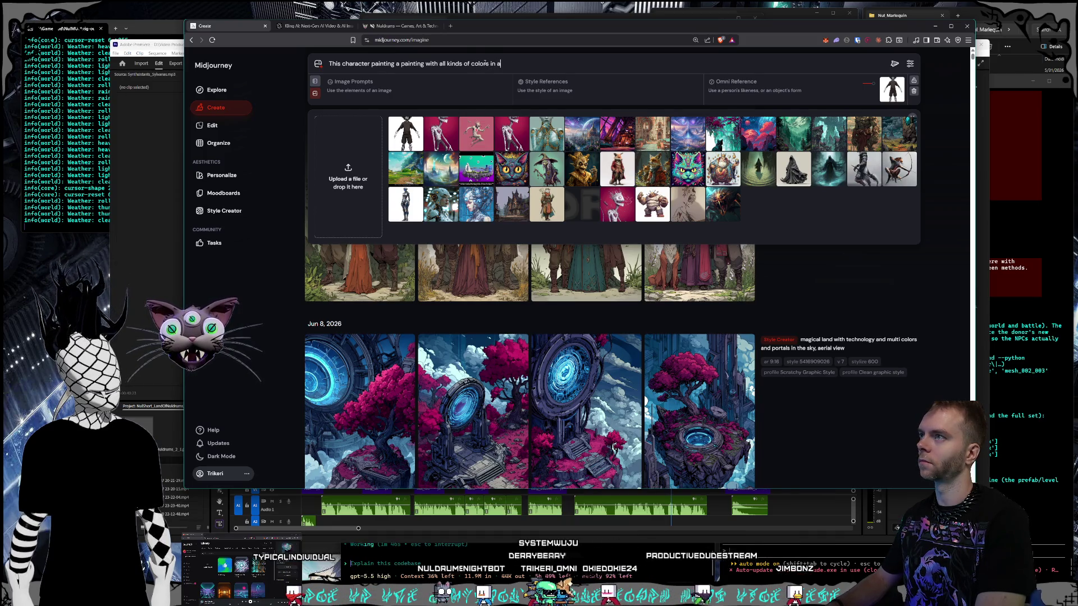
pyautogui.press('BackSpace')
pyautogui.press('BackSpace')
pyautogui.press('BackSpace')
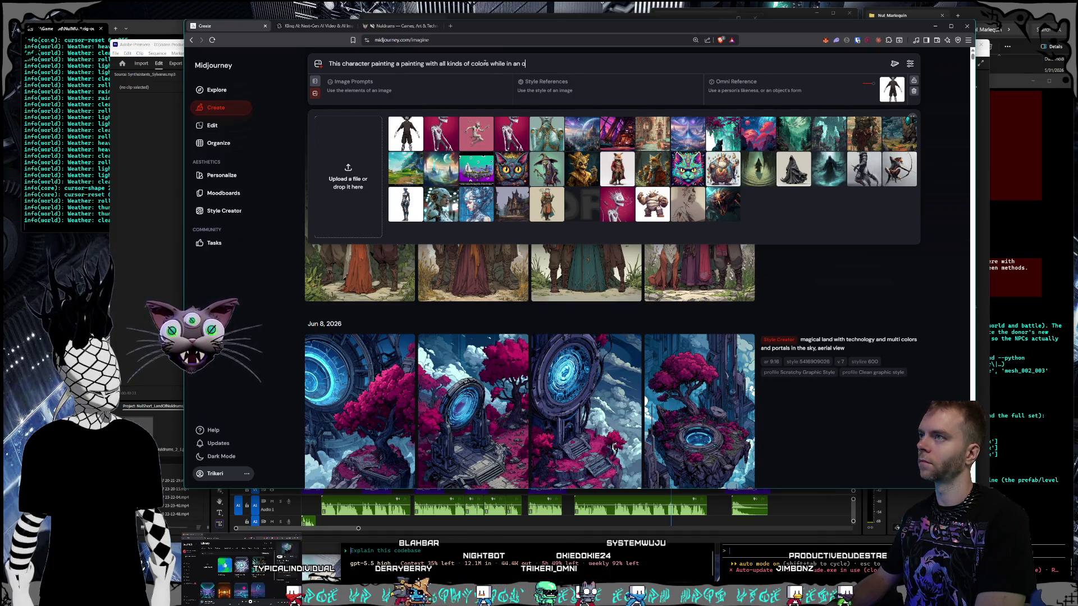
pyautogui.write('rnate stone')
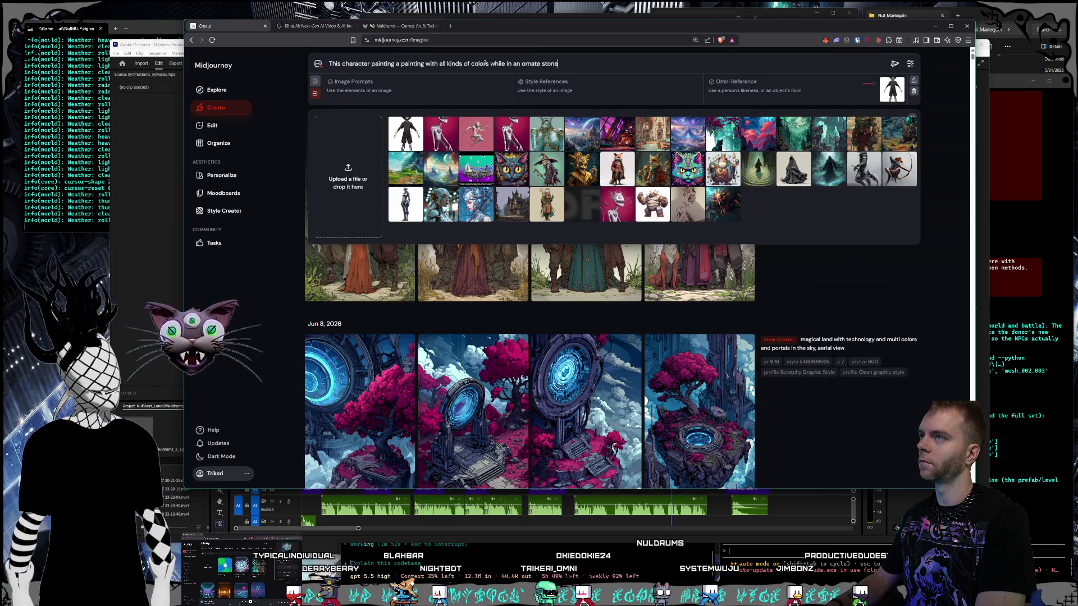
pyautogui.write(" there's some techno")
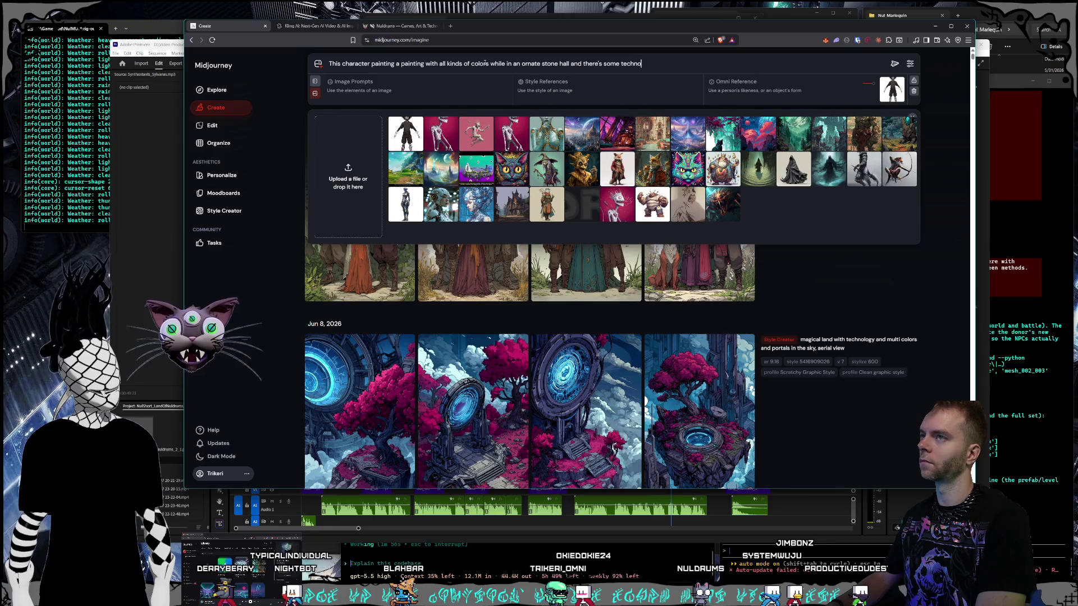
pyautogui.write('logy around')
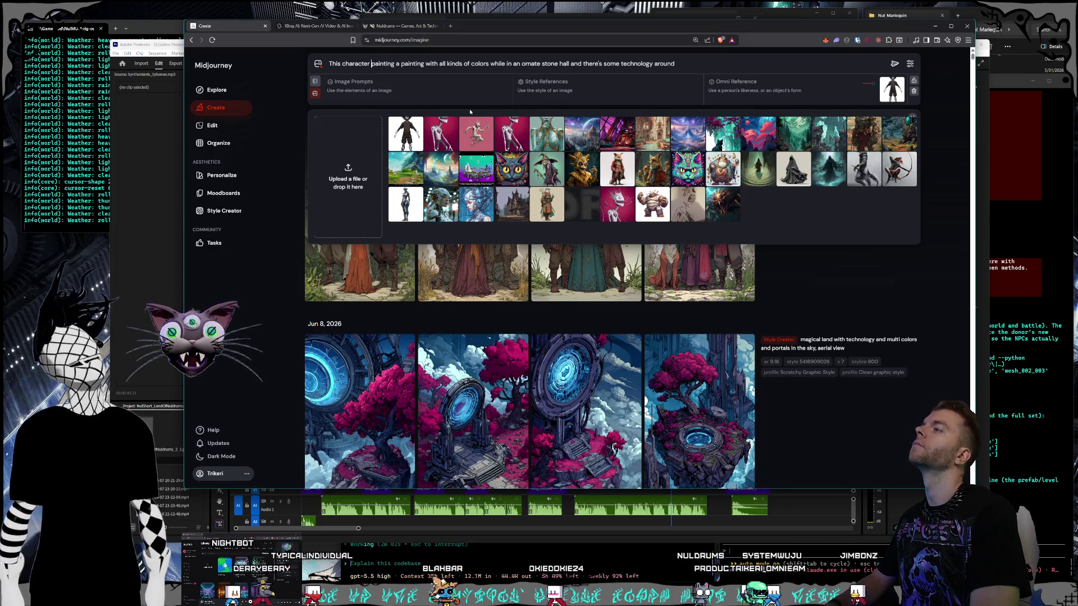
pyautogui.write('with his back twoards')
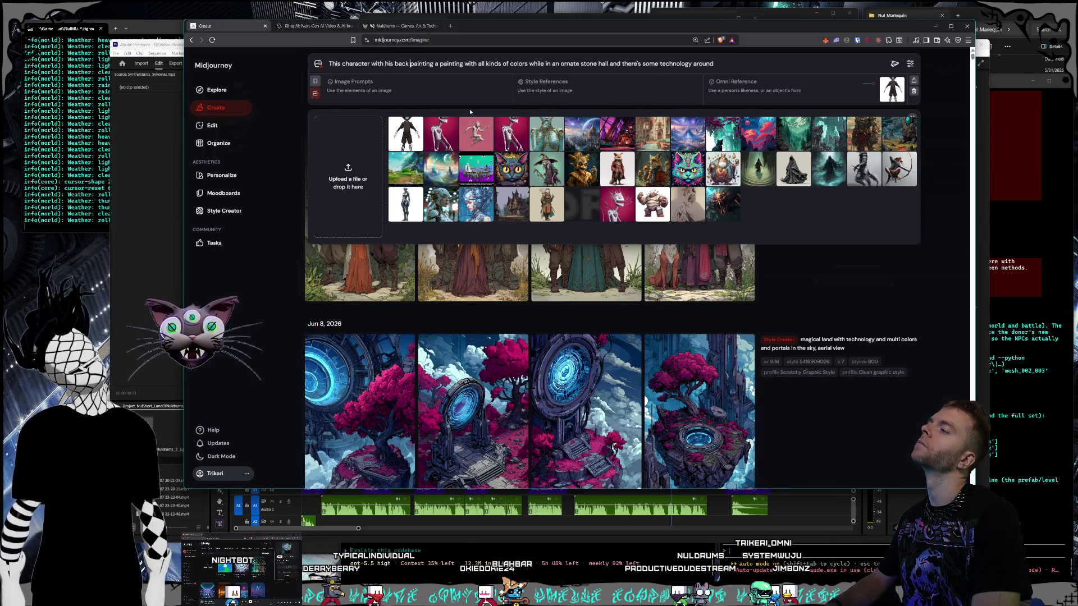
pyautogui.press('BackSpace')
pyautogui.press('BackSpace')
pyautogui.press('BackSpace')
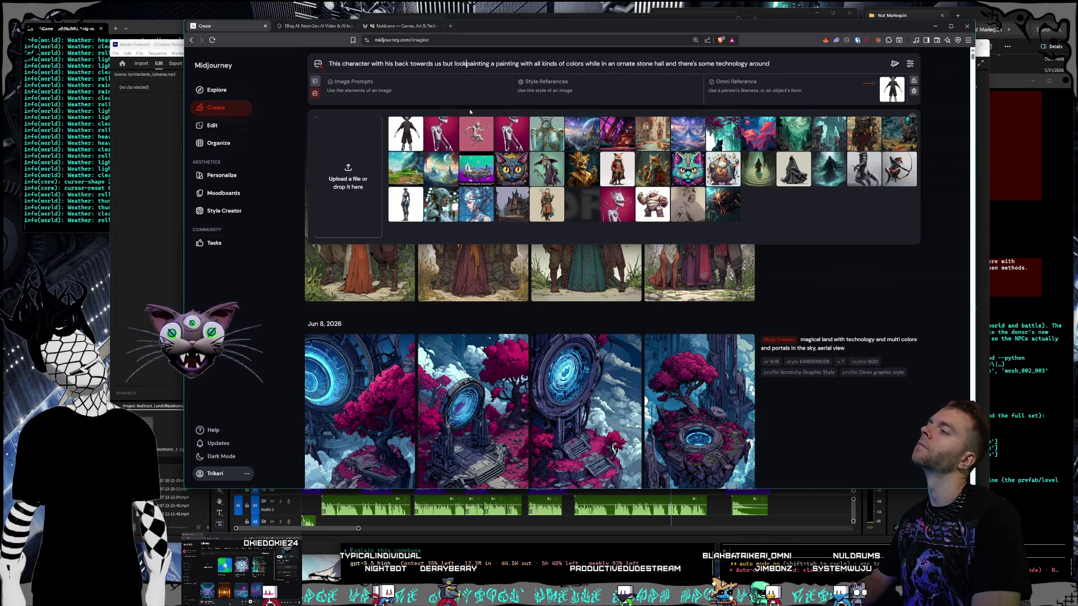
pyautogui.write('to the right')
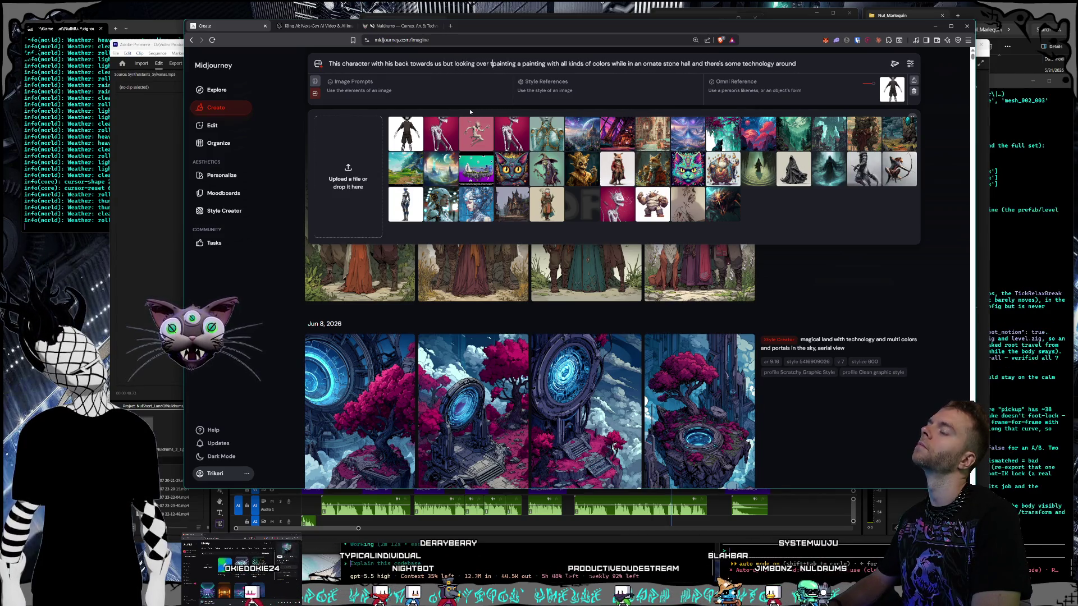
pyautogui.press('Return')
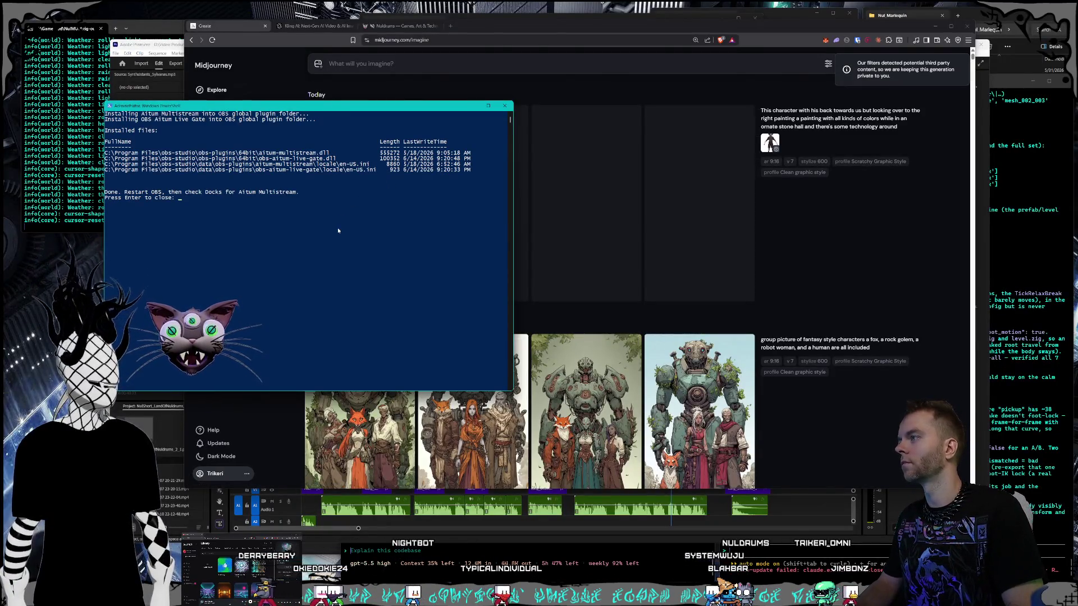
# Step: Close the finished plugin install console and bring the Midjourney browser back in front of the terminal
pyautogui.click(291, 259)
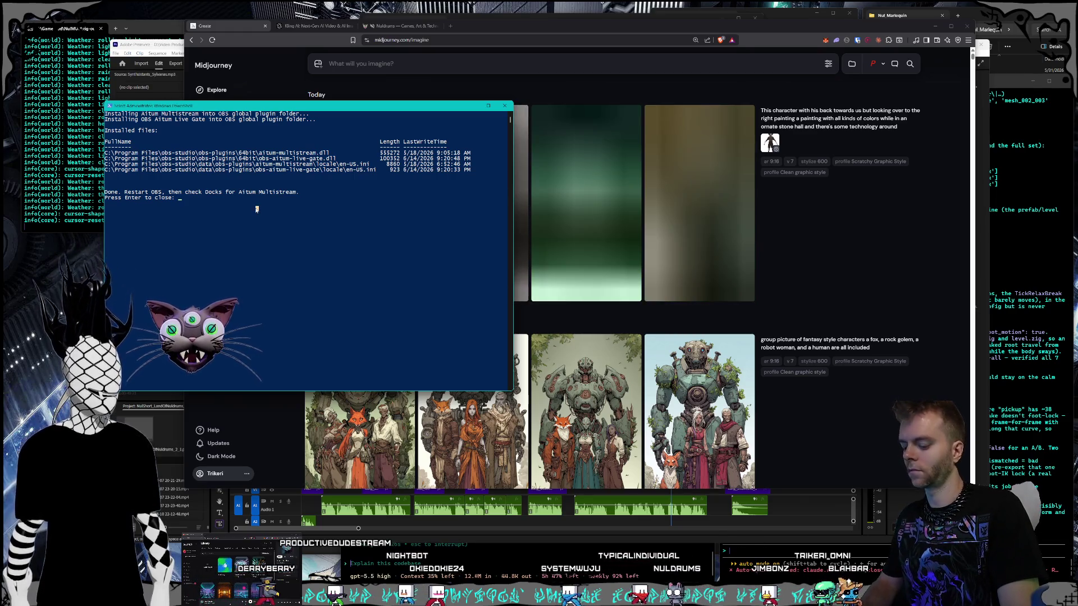
pyautogui.press('Return')
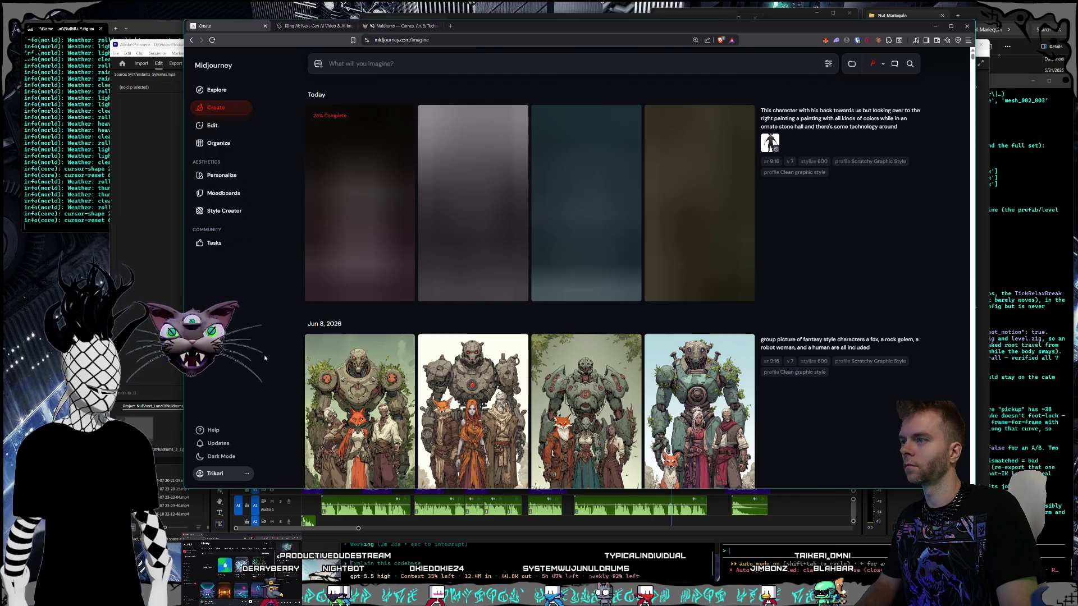
pyautogui.click(448, 552)
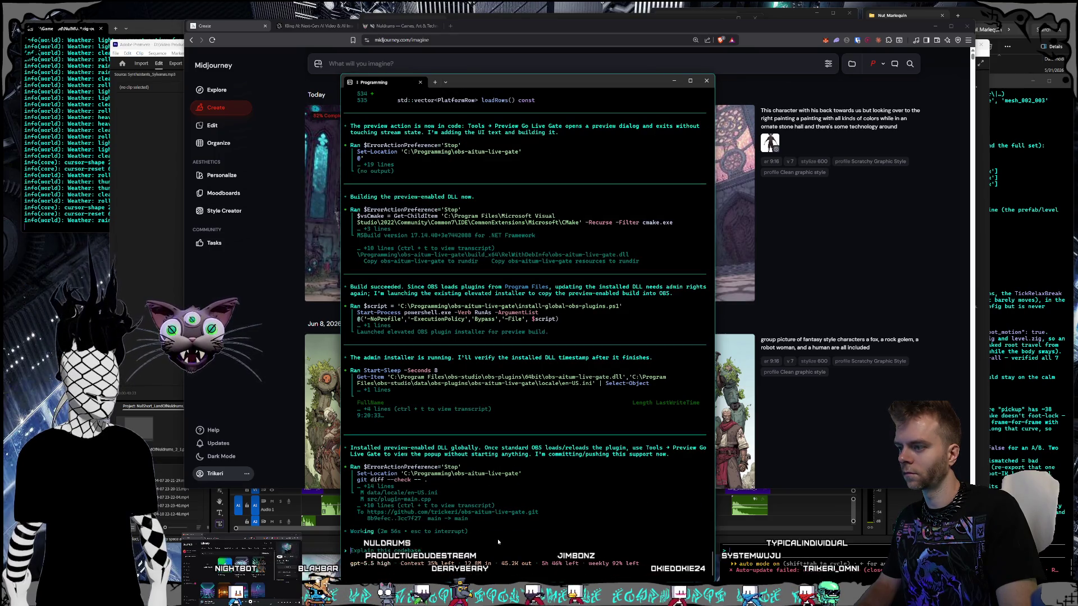
pyautogui.click(234, 333)
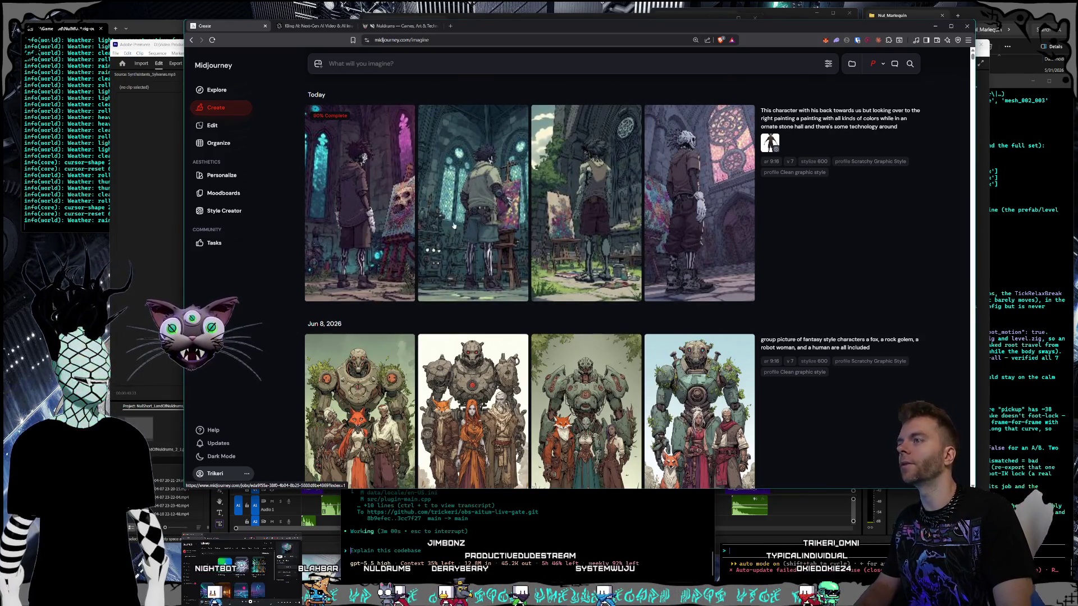
# Step: Enlarge the back-view painting images one by one to inspect them up close
pyautogui.click(349, 205)
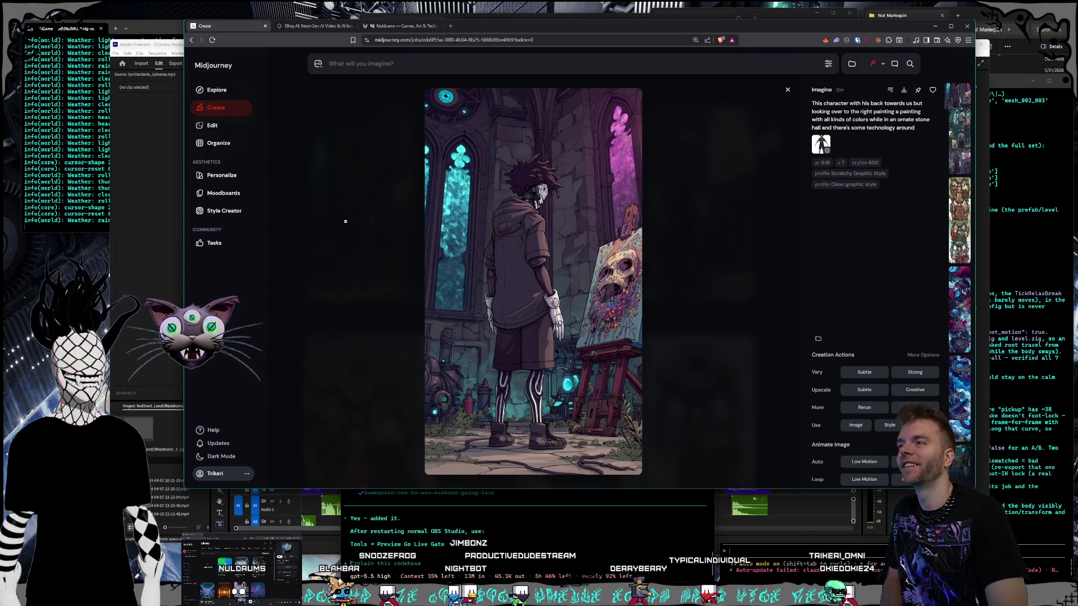
pyautogui.click(345, 221)
pyautogui.click(502, 220)
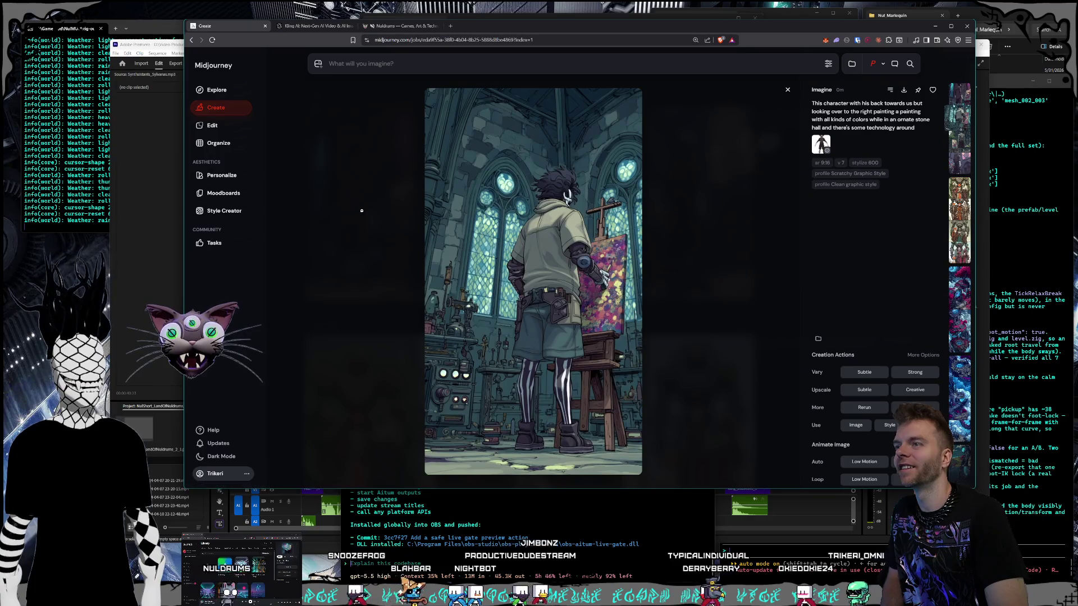
pyautogui.click(364, 210)
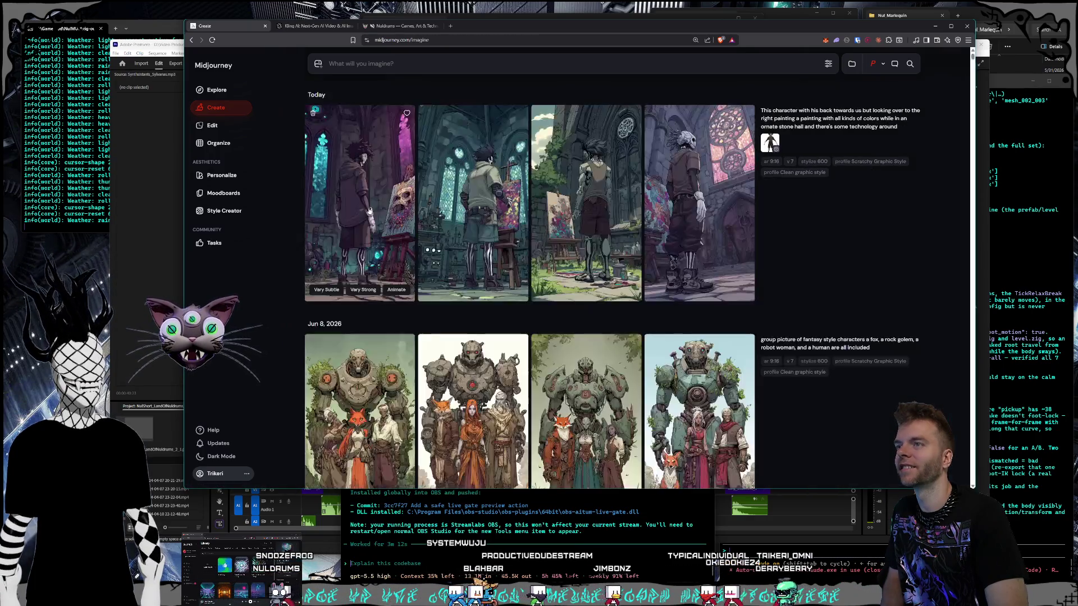
pyautogui.click(351, 203)
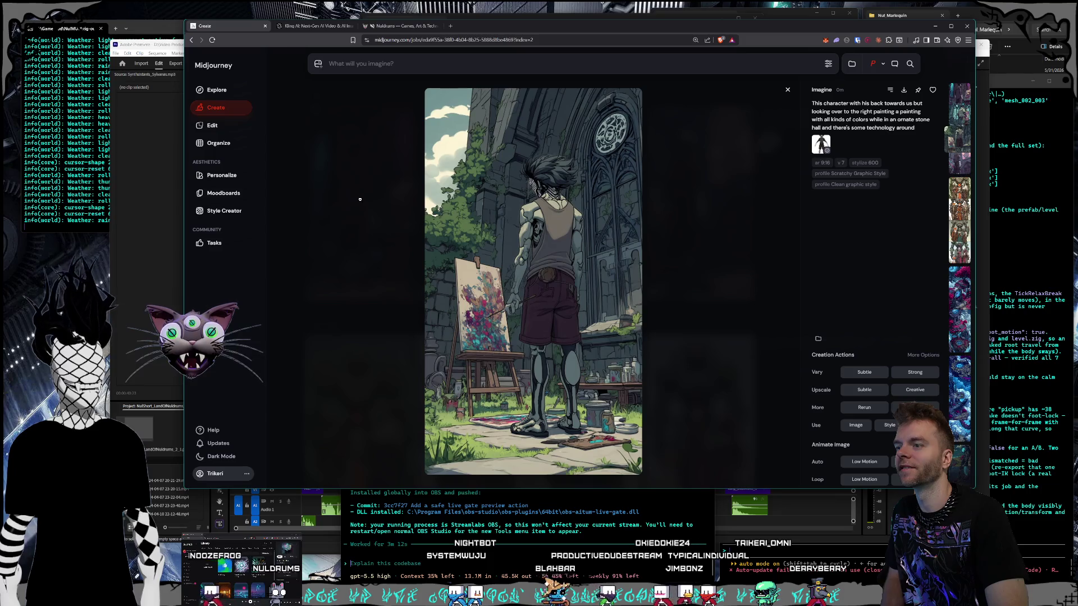
pyautogui.click(363, 198)
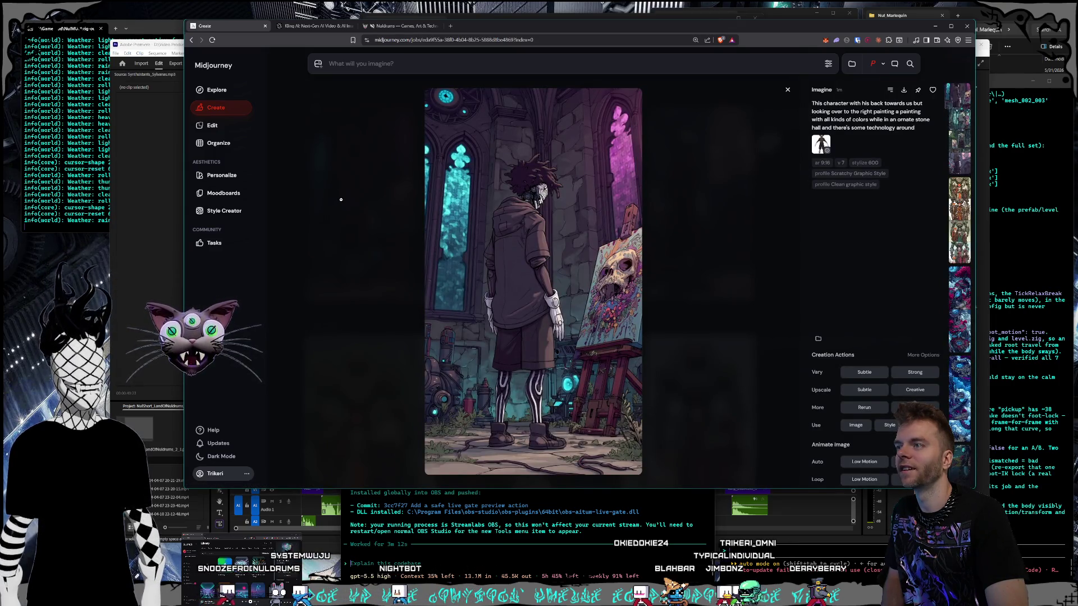
# Step: Close the enlarged view and reload the back-turned painting prompt into the prompt box
pyautogui.click(343, 198)
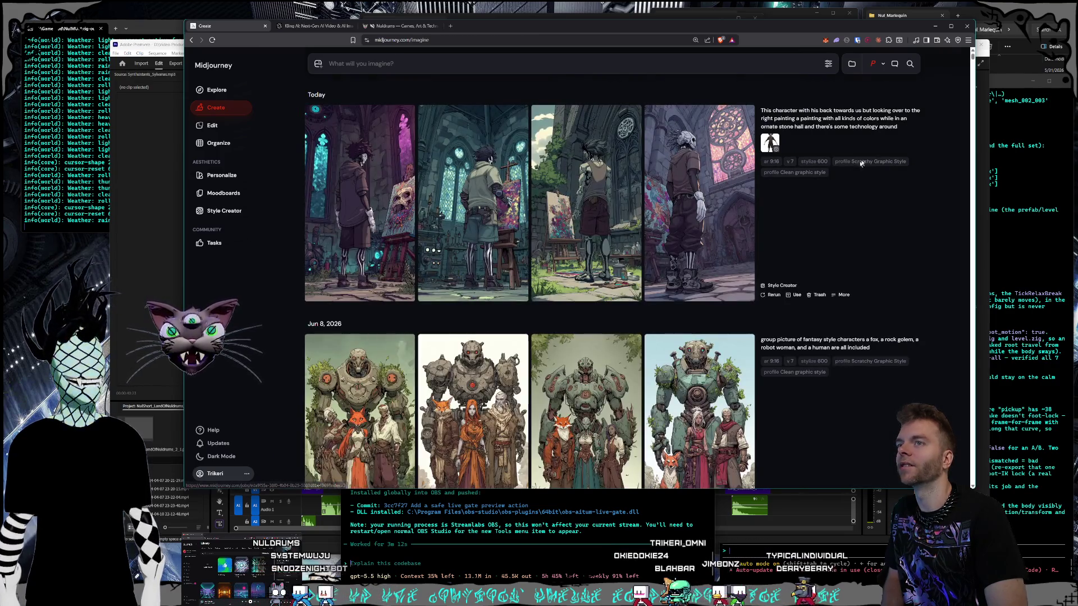
pyautogui.click(904, 128)
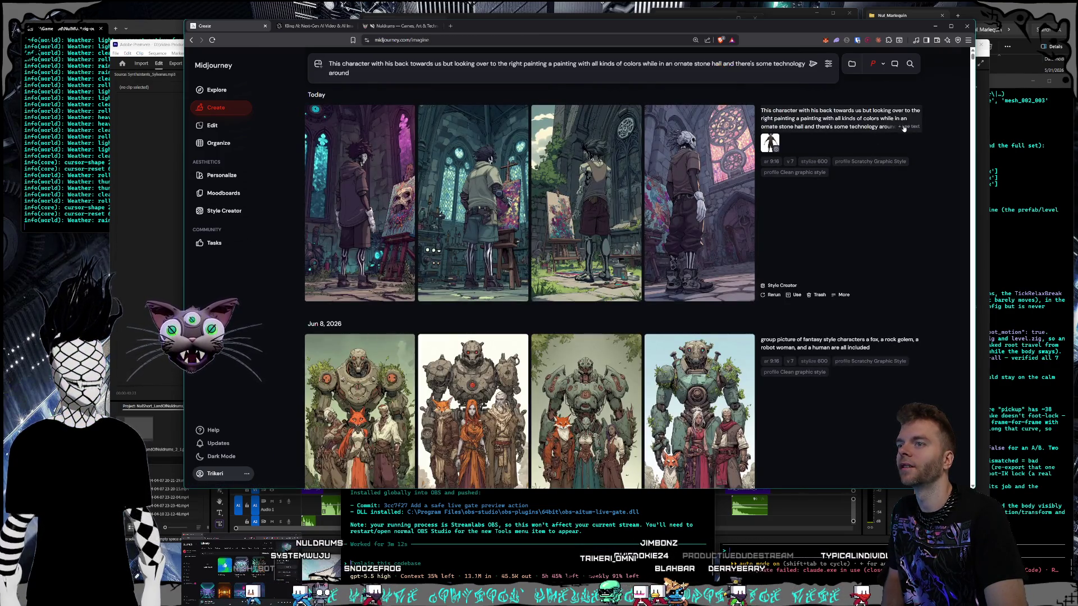
pyautogui.click(320, 67)
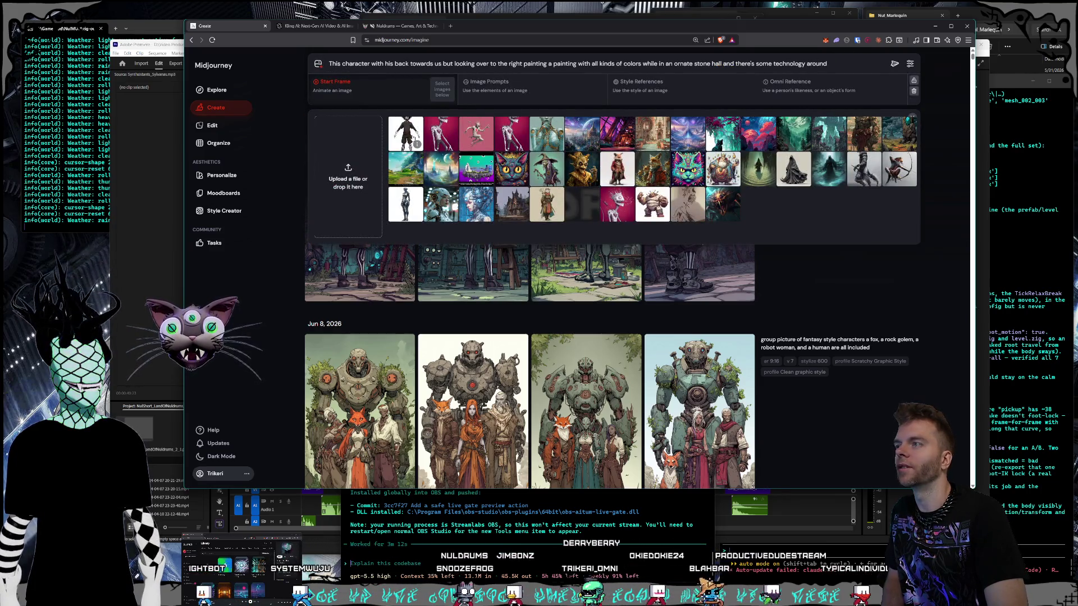
# Step: Set the black character image as Start Frame, then start a Style Creator run with the painting prompt
pyautogui.click(405, 135)
pyautogui.click(894, 261)
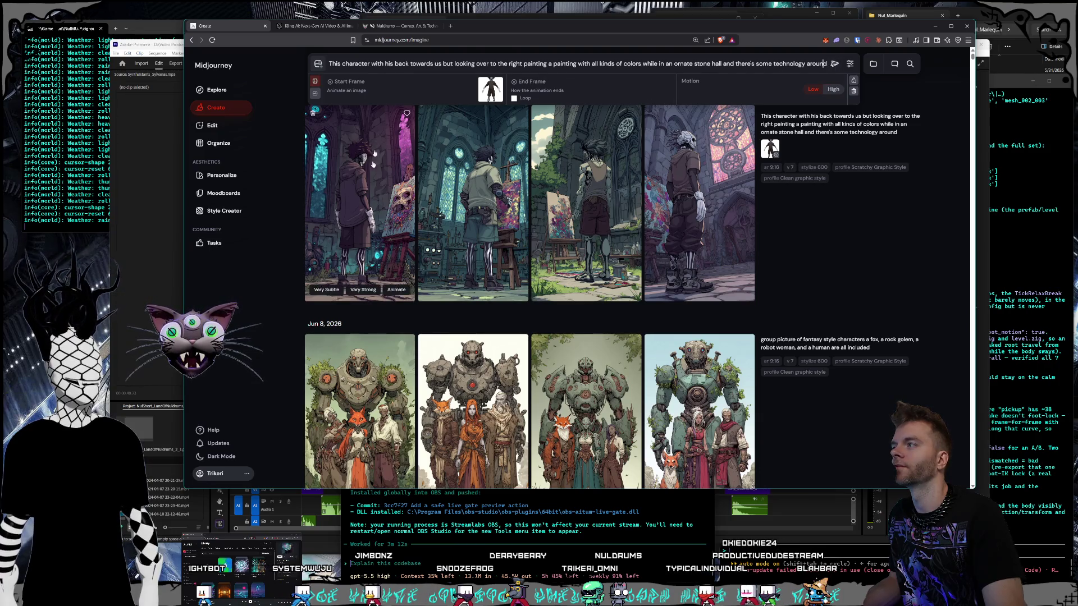
pyautogui.click(225, 211)
pyautogui.click(753, 201)
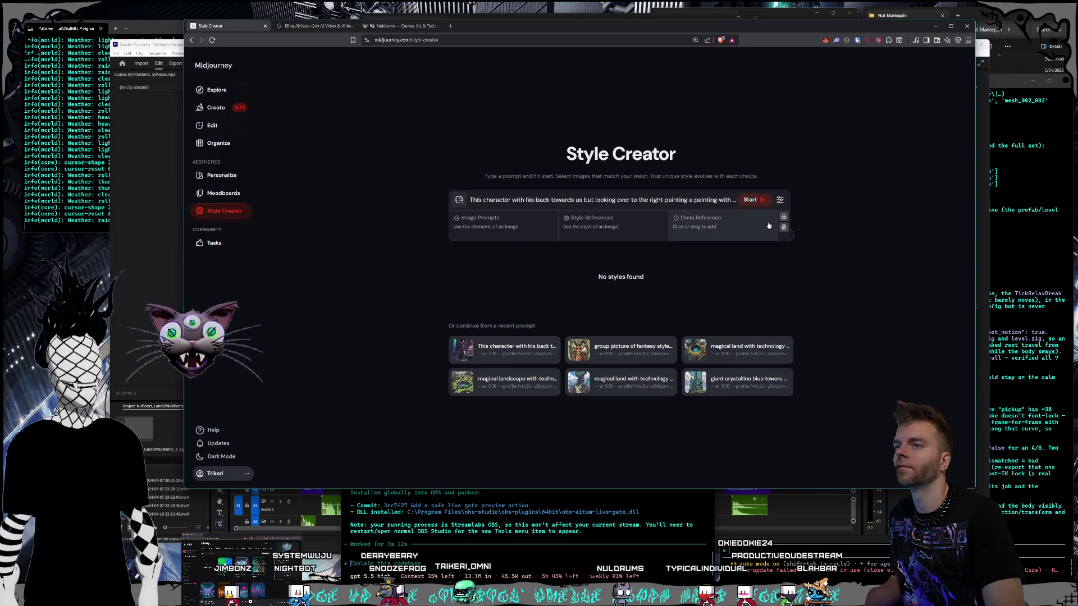
# Step: Set the black-clad character as Omni Reference, start generating, and switch to the Create feed
pyautogui.click(477, 222)
pyautogui.moveTo(532, 268); pyautogui.dragTo(758, 225)
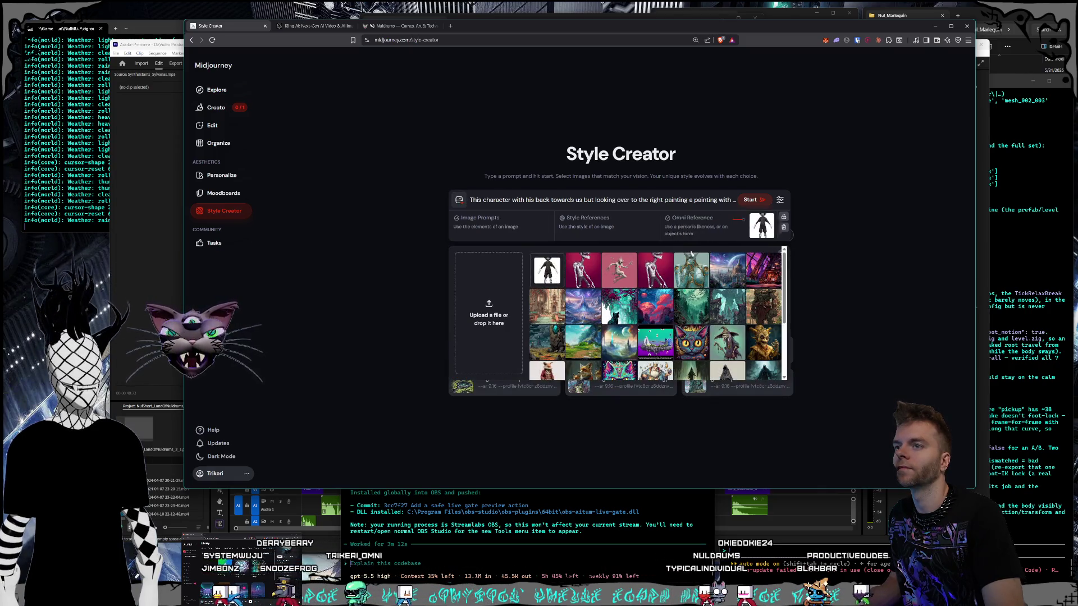
pyautogui.click(757, 201)
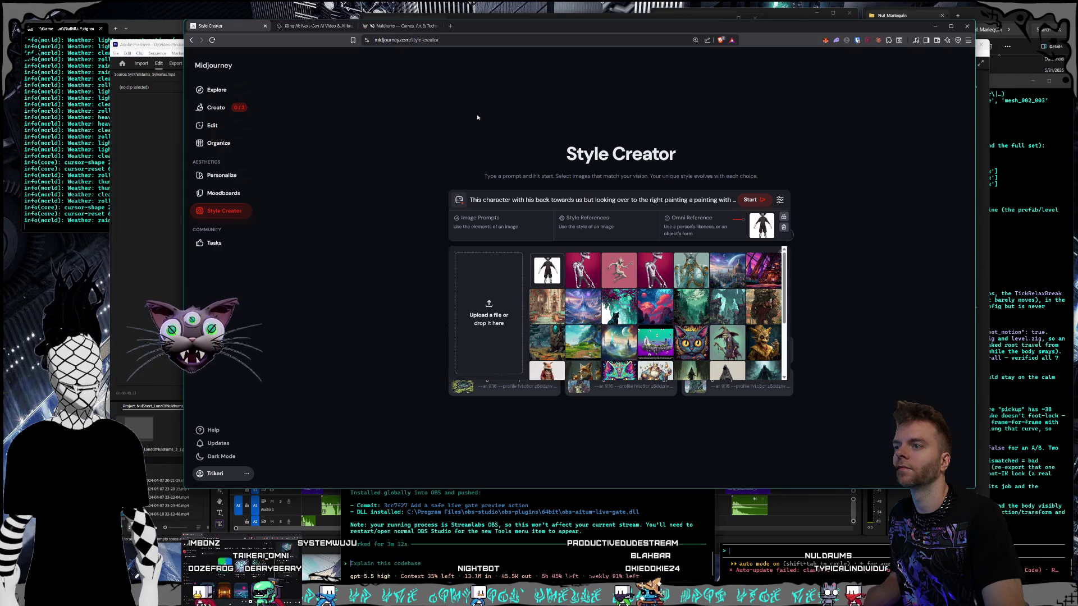
pyautogui.click(250, 109)
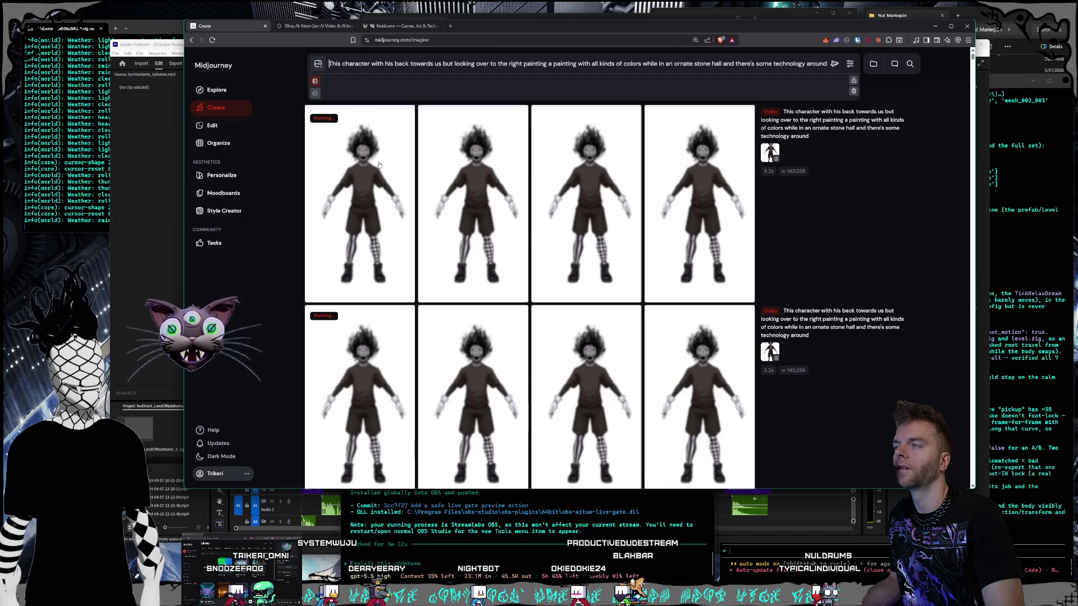
# Step: Scroll the Create feed up and down to watch the two character jobs progress
pyautogui.scroll(-3, 460, 170)
pyautogui.scroll(2, 483, 175)
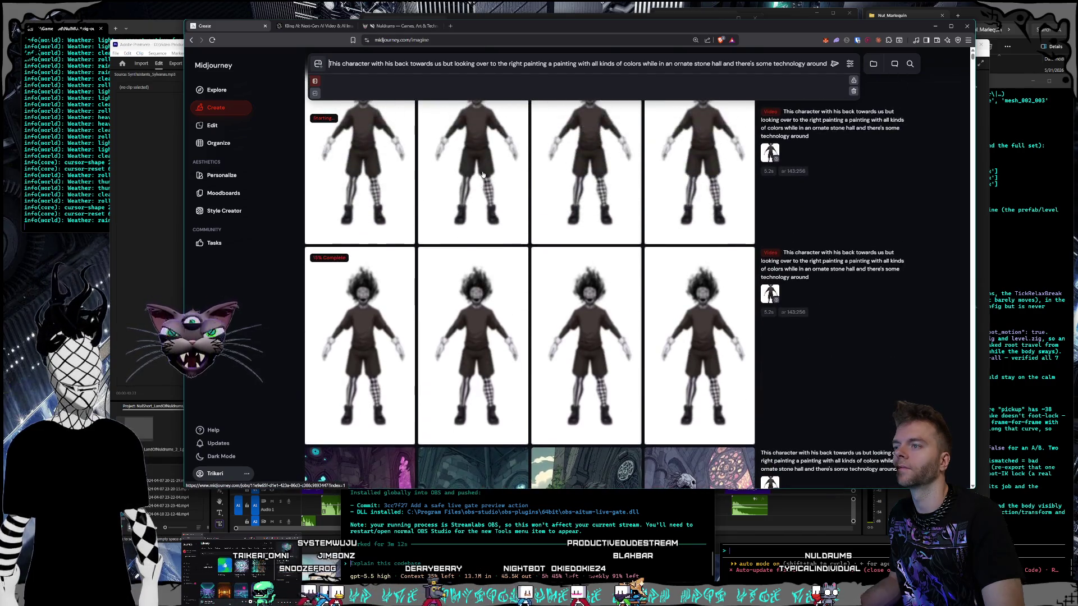
pyautogui.scroll(-1, 671, 251)
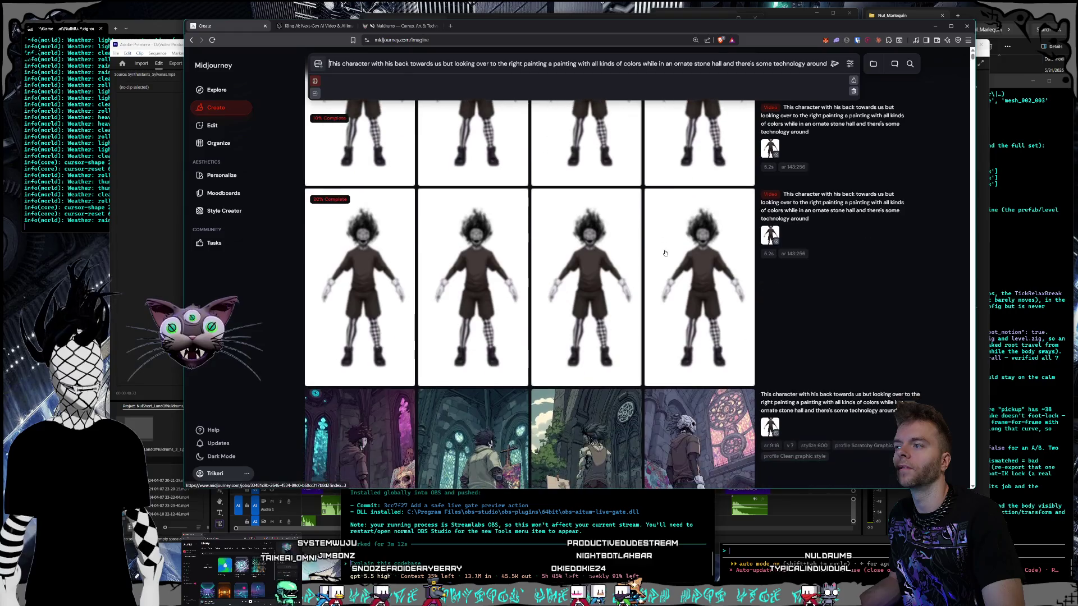
pyautogui.scroll(2, 671, 251)
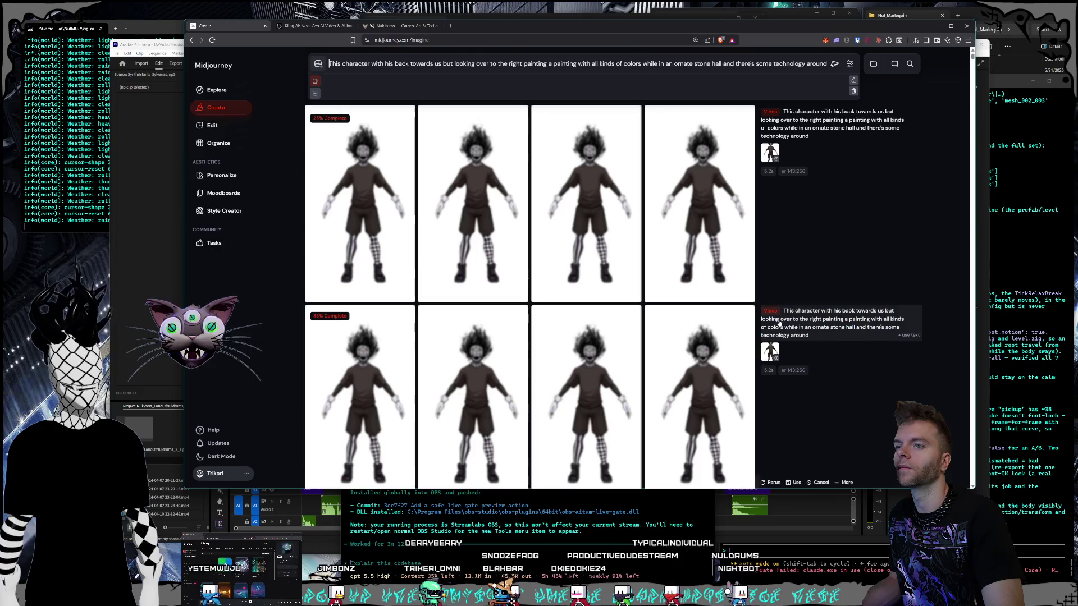
pyautogui.scroll(-3, 779, 329)
pyautogui.scroll(2, 779, 328)
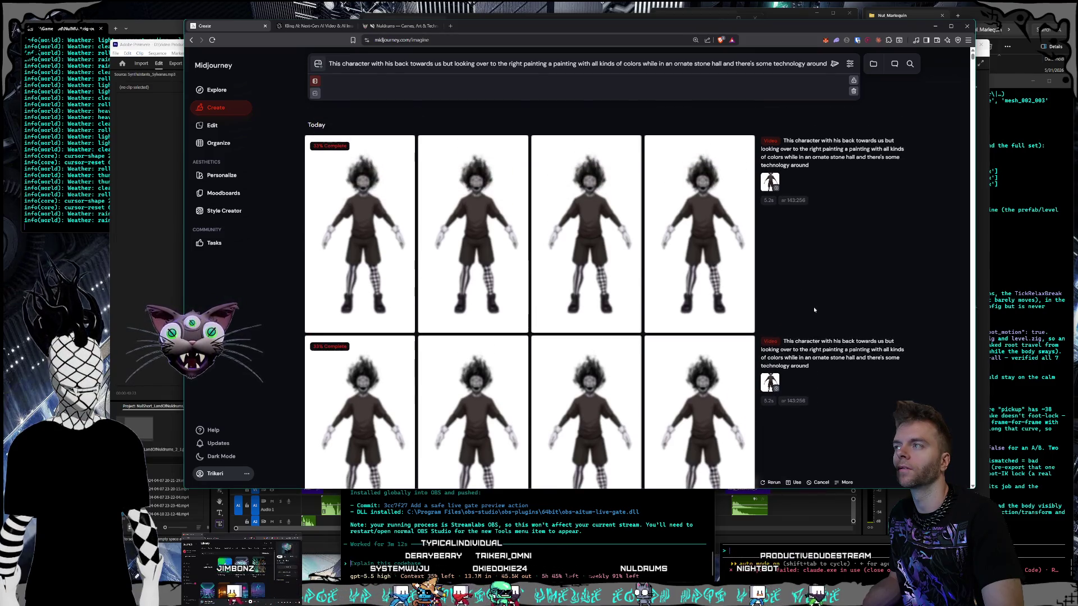
# Step: Collapse the prompt area and go back to Style Creator with the reference image picker open
pyautogui.click(854, 93)
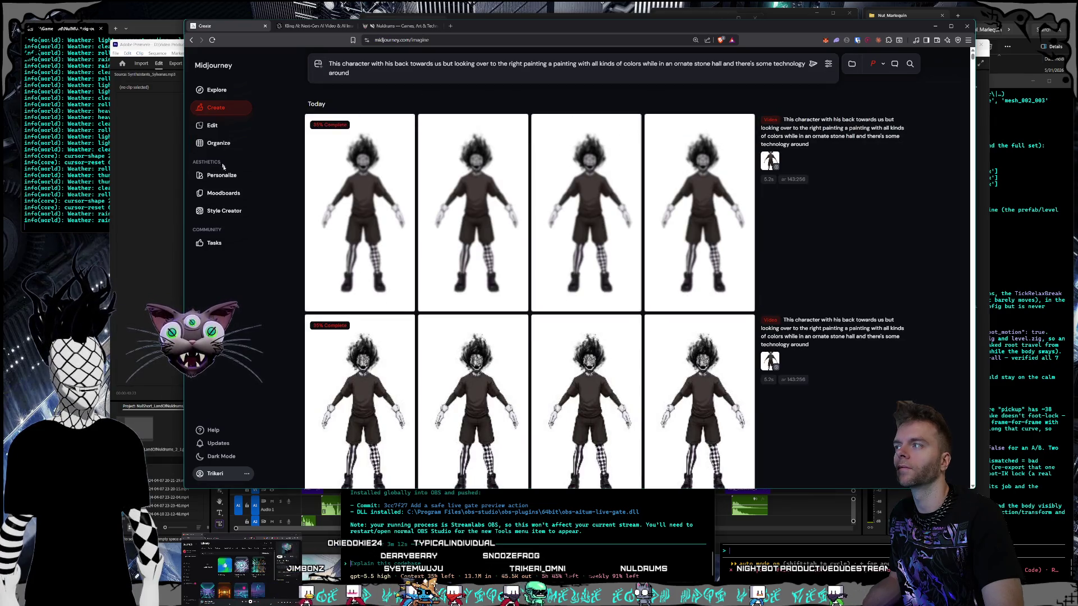
pyautogui.click(224, 210)
pyautogui.click(457, 200)
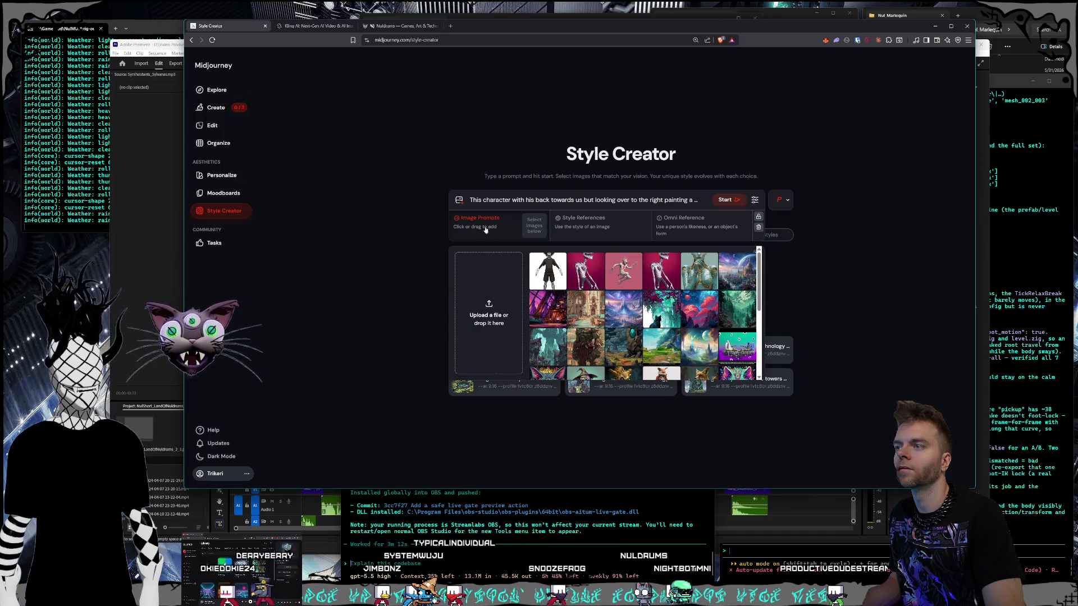
# Step: Make the black character the only Omni Reference, raise Stylization slightly in 9:16, and start the session
pyautogui.moveTo(547, 271); pyautogui.dragTo(733, 225)
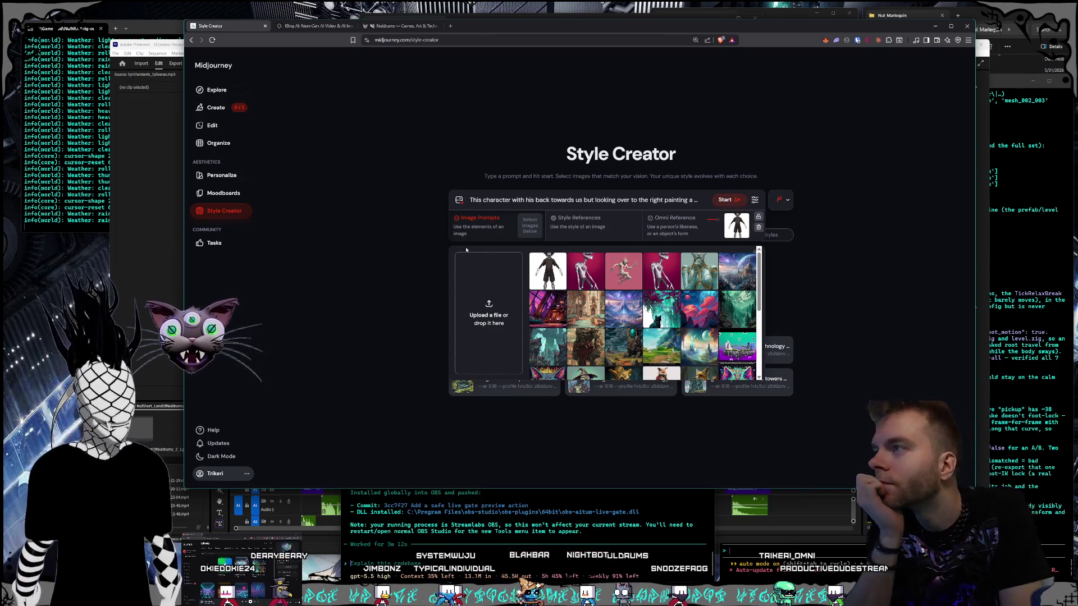
pyautogui.moveTo(554, 279)
pyautogui.mouseDown()
pyautogui.moveTo(475, 222)
pyautogui.moveTo(539, 225)
pyautogui.mouseUp()
pyautogui.click(545, 219)
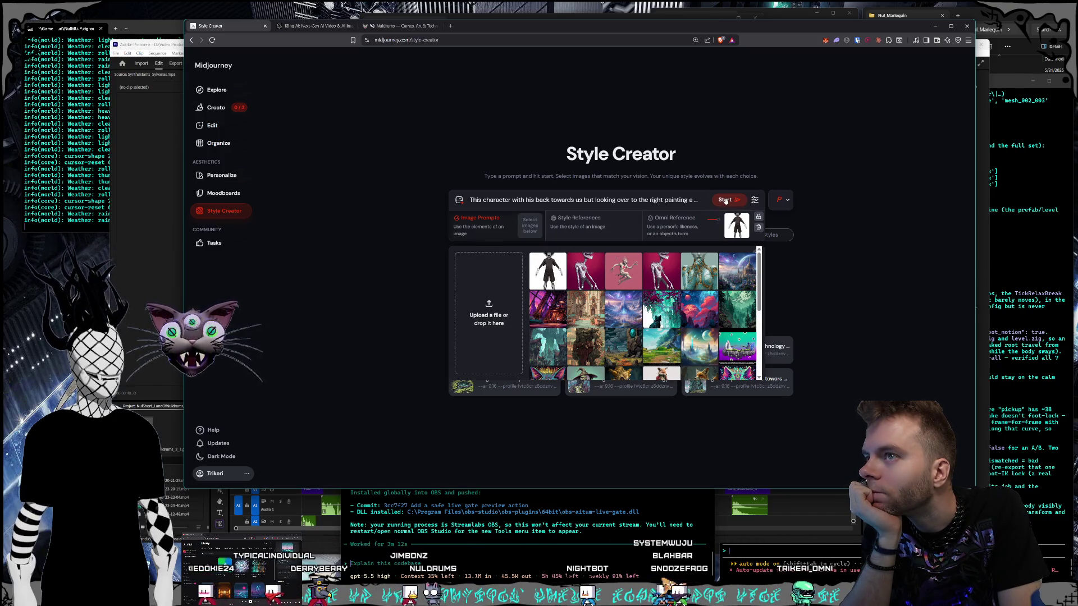
pyautogui.click(755, 199)
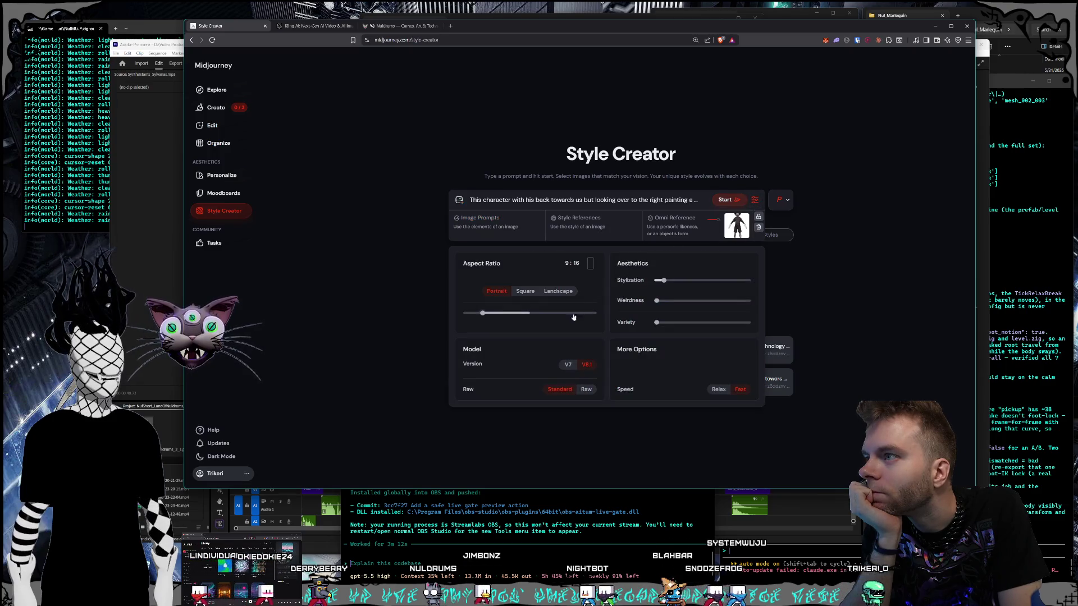
pyautogui.moveTo(664, 280)
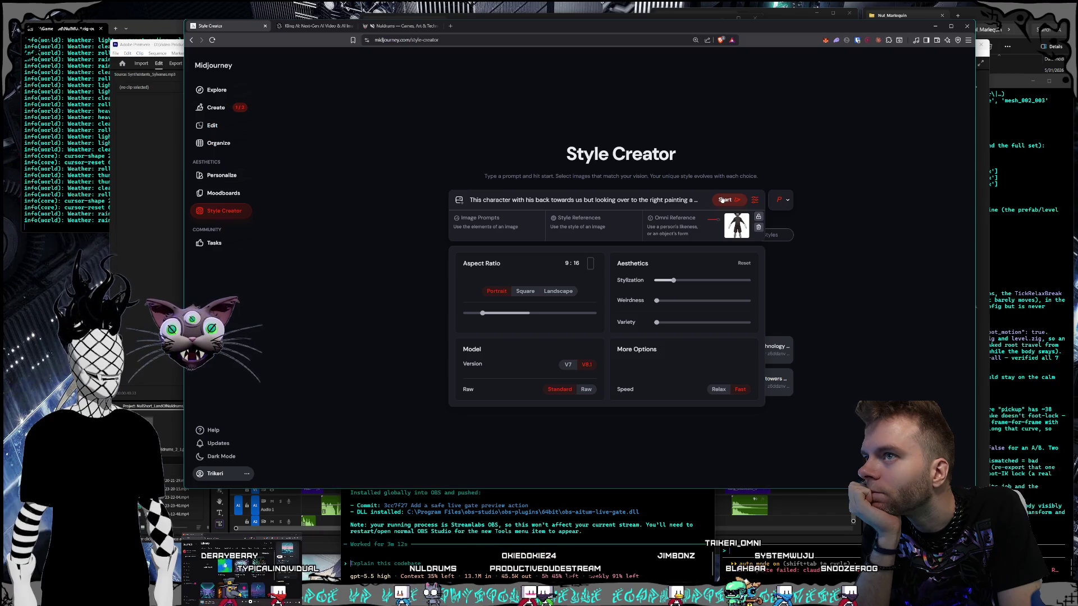
pyautogui.click(722, 200)
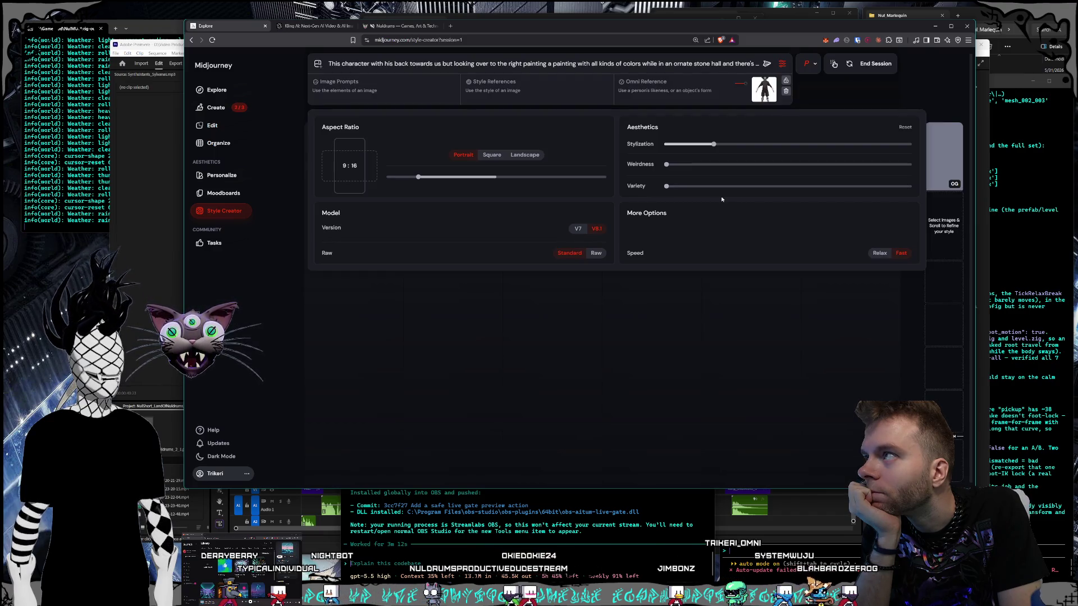
pyautogui.click(782, 64)
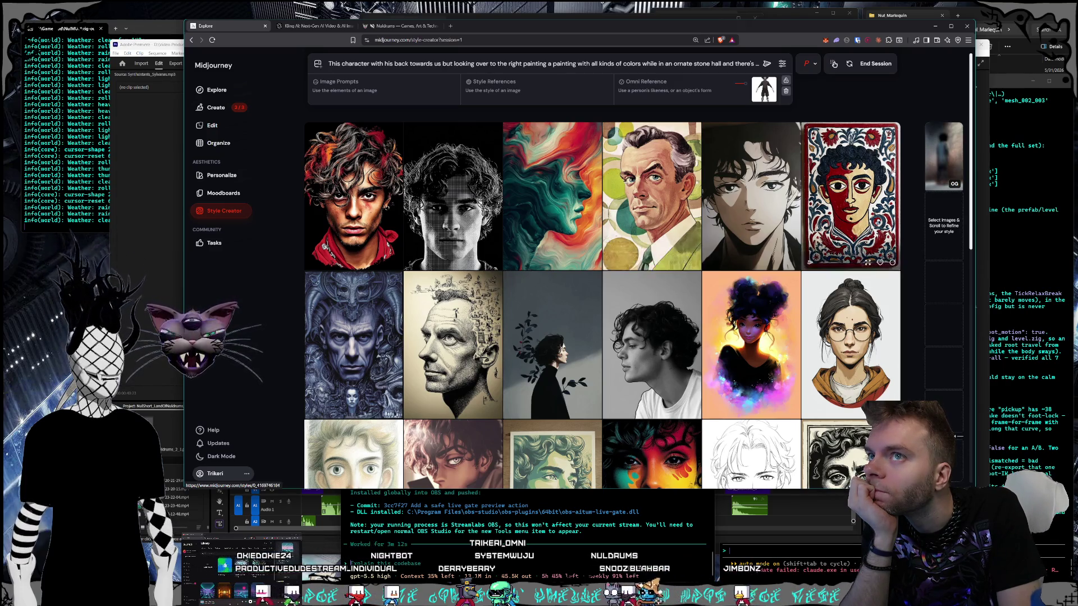
pyautogui.moveTo(954, 172)
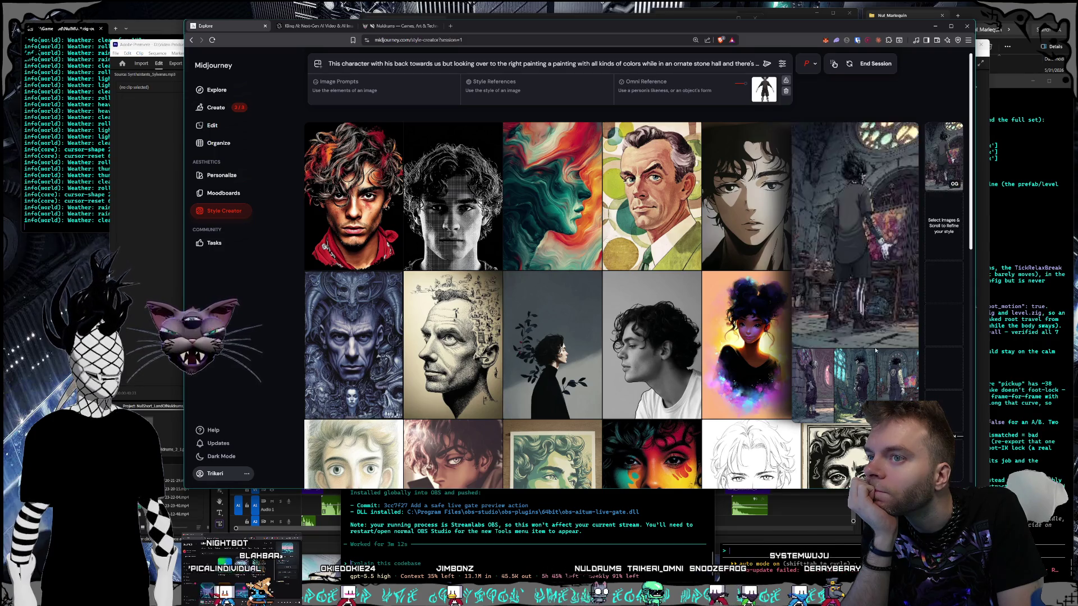
# Step: Scroll through every row of colourful portrait style samples until 'Loading more...' appears
pyautogui.scroll(-2, 638, 204)
pyautogui.scroll(-5, 639, 203)
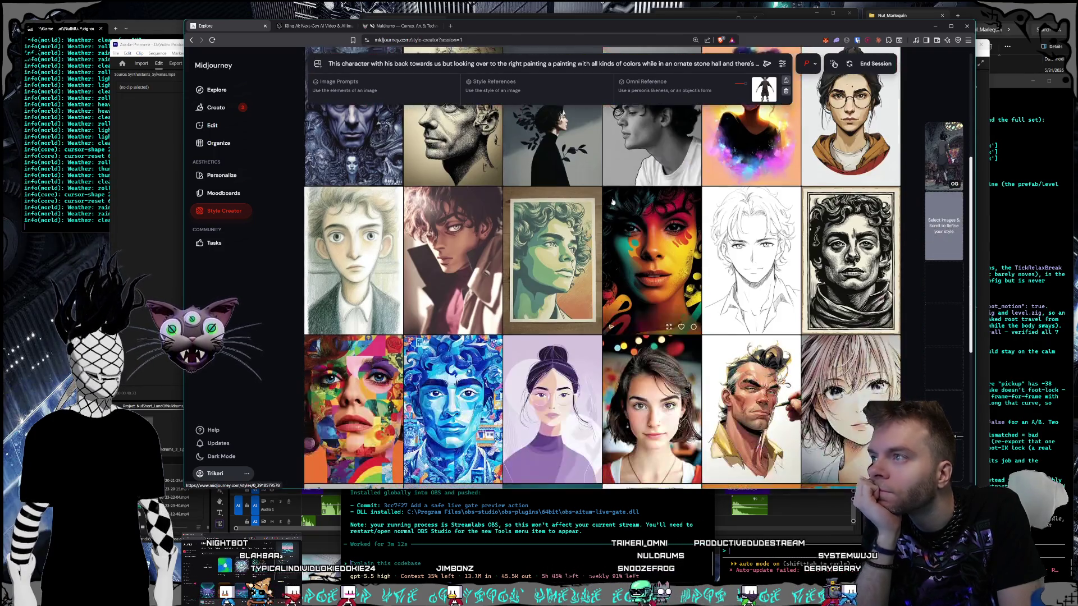
pyautogui.scroll(-1, 595, 191)
pyautogui.scroll(-15, 595, 192)
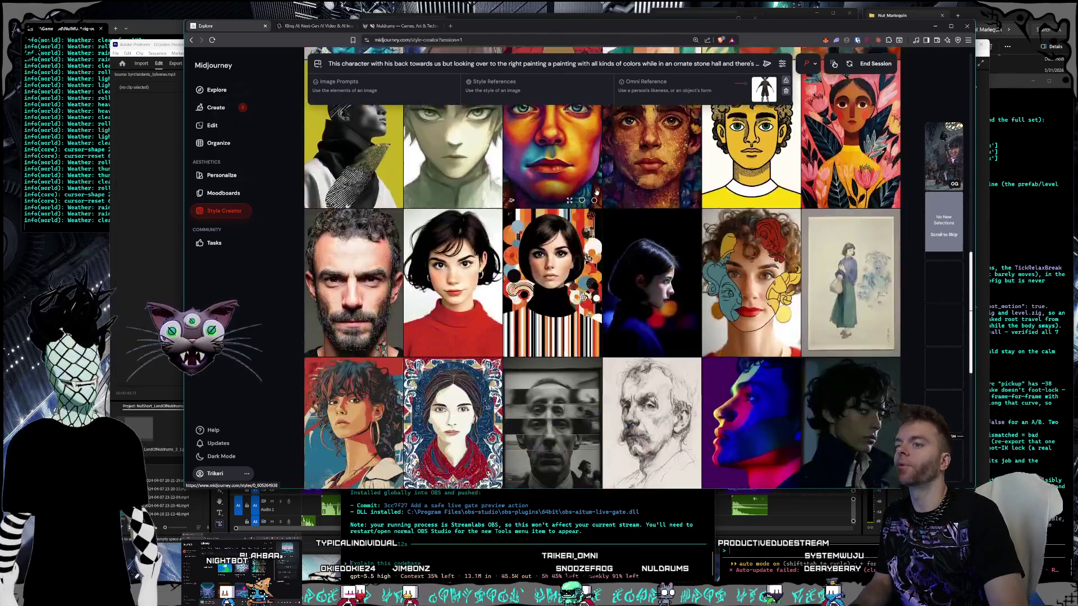
pyautogui.scroll(-10, 596, 191)
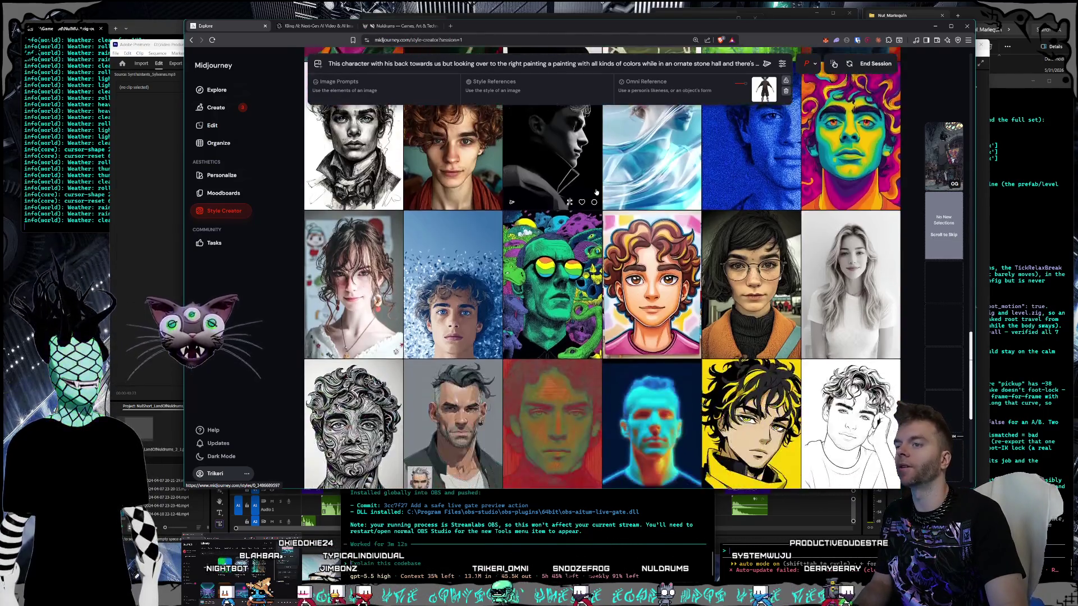
pyautogui.scroll(-15, 597, 191)
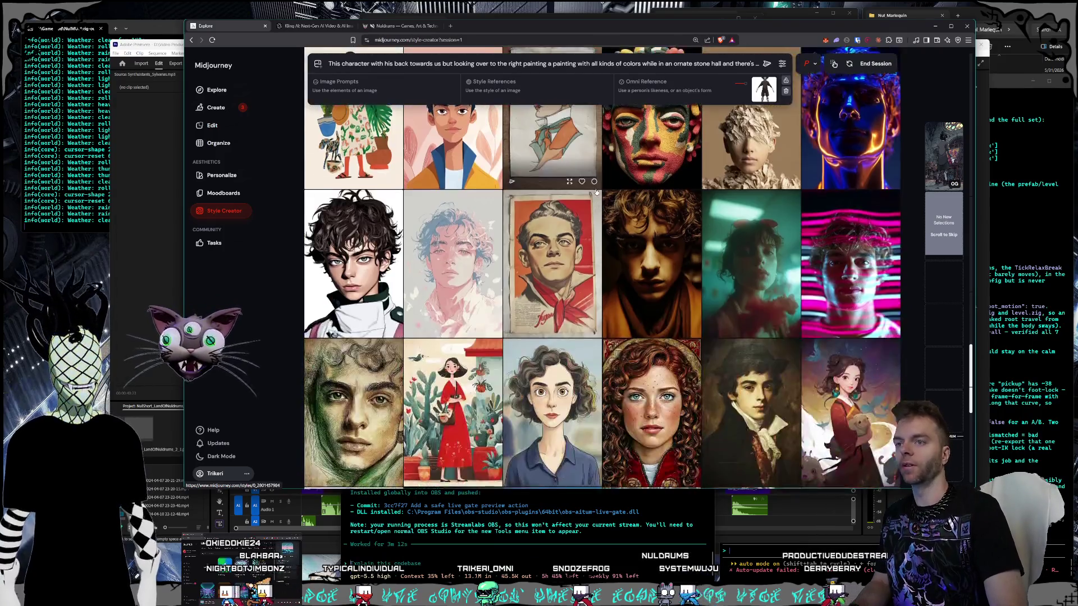
pyautogui.scroll(-12, 596, 191)
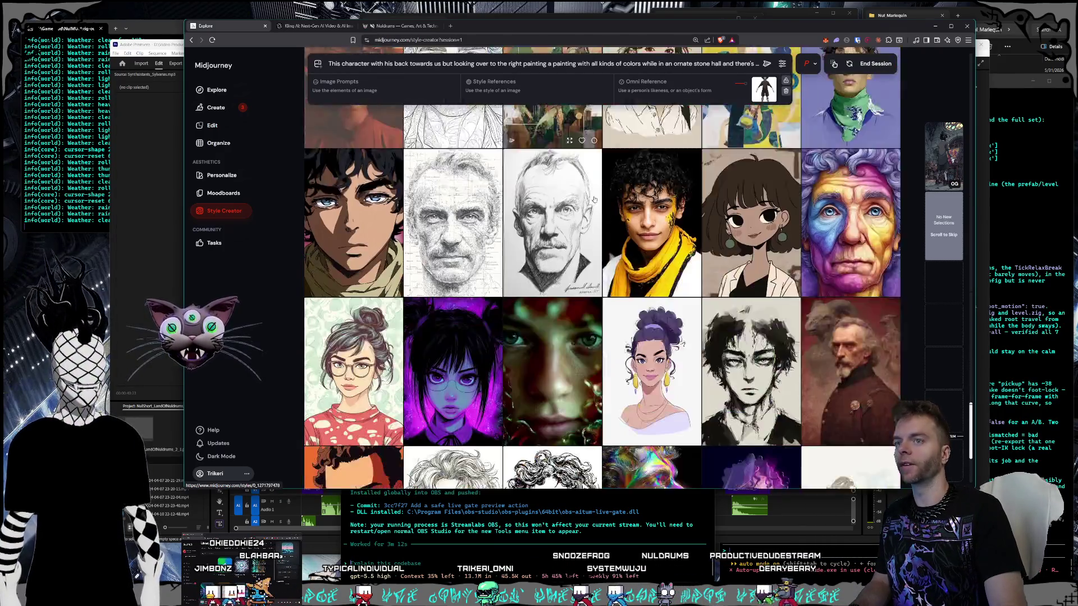
pyautogui.scroll(-12, 597, 194)
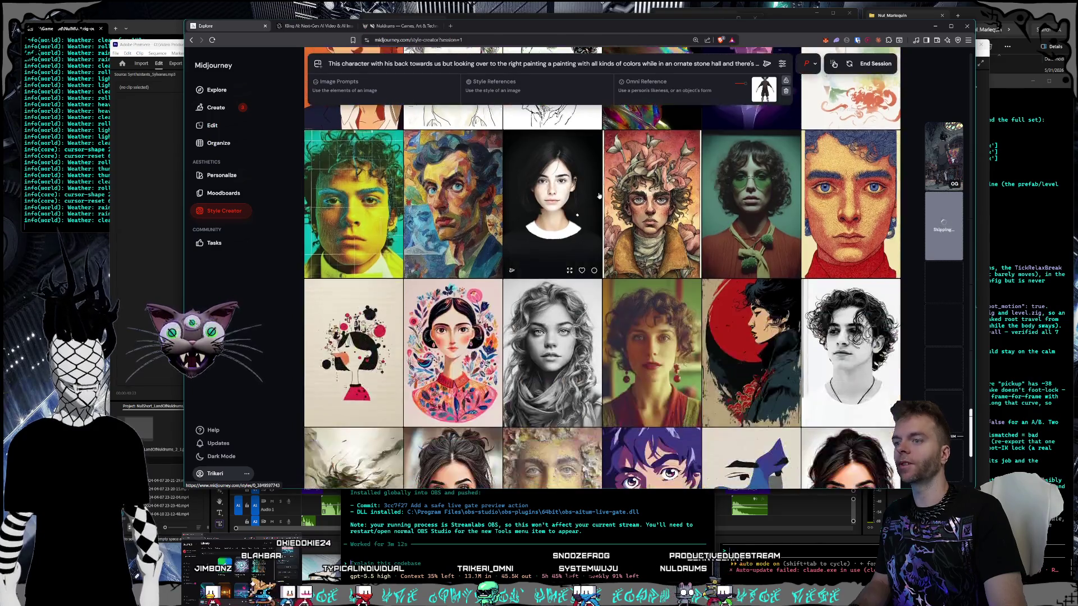
pyautogui.scroll(-5, 599, 195)
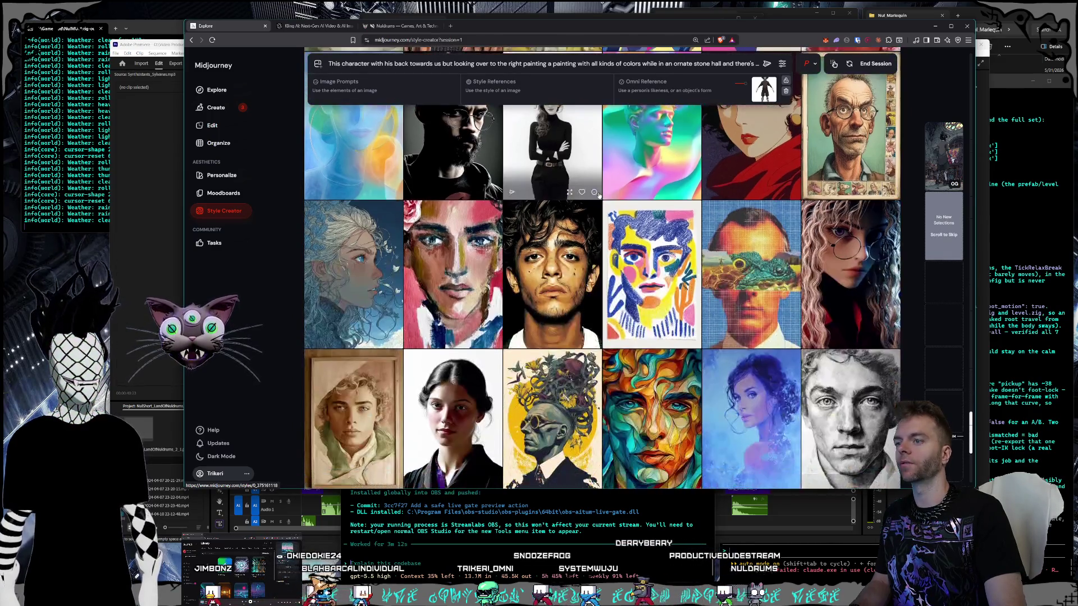
pyautogui.scroll(2, 598, 195)
pyautogui.scroll(-2, 600, 192)
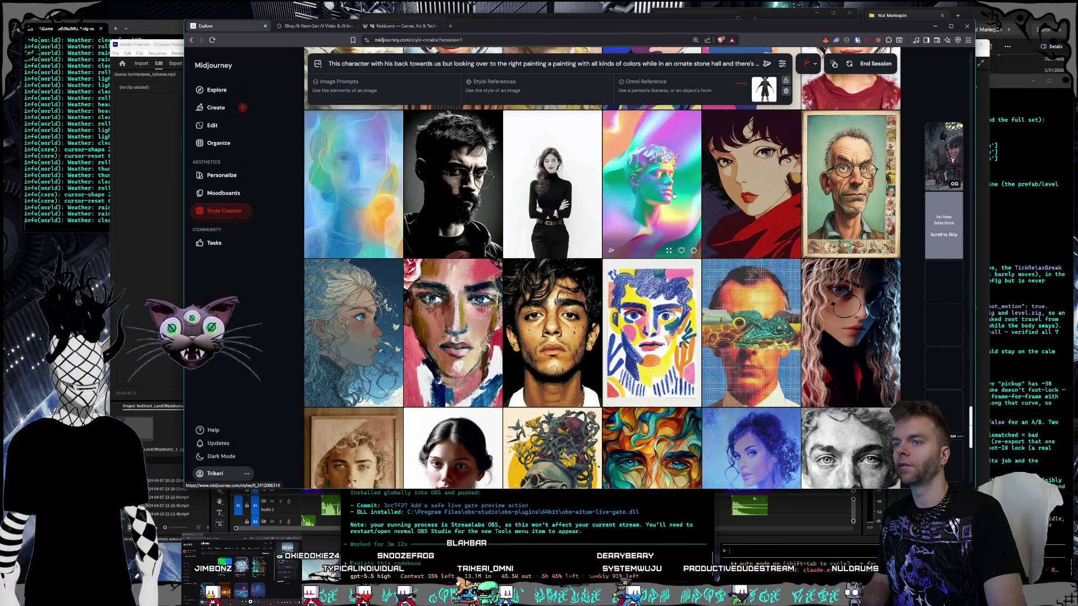
pyautogui.scroll(-5, 674, 196)
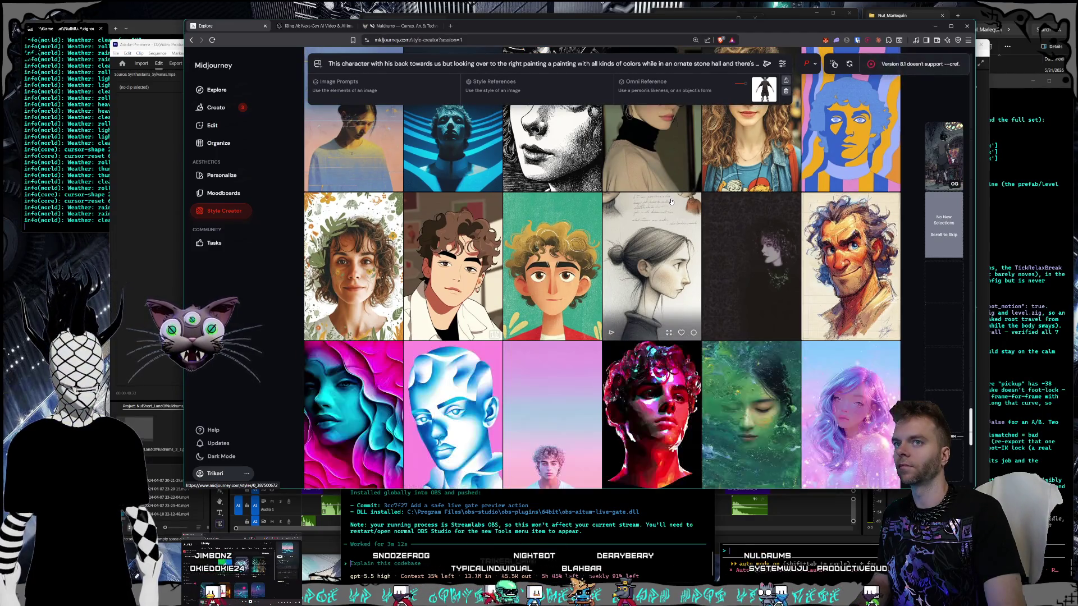
pyautogui.scroll(-10, 671, 201)
pyautogui.scroll(-12, 672, 202)
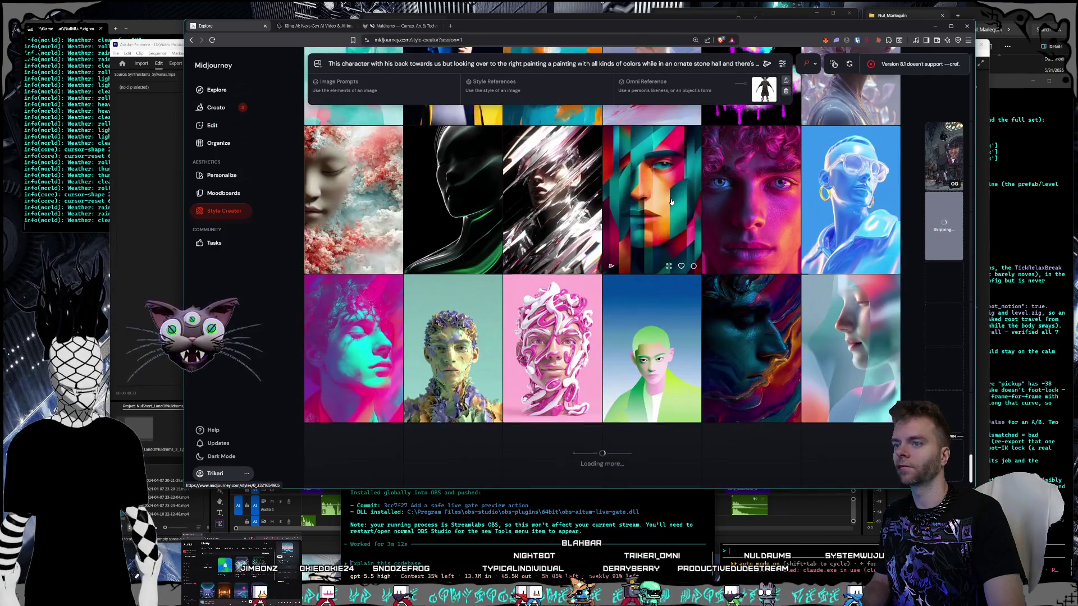
pyautogui.scroll(-10, 672, 201)
pyautogui.scroll(-10, 672, 201)
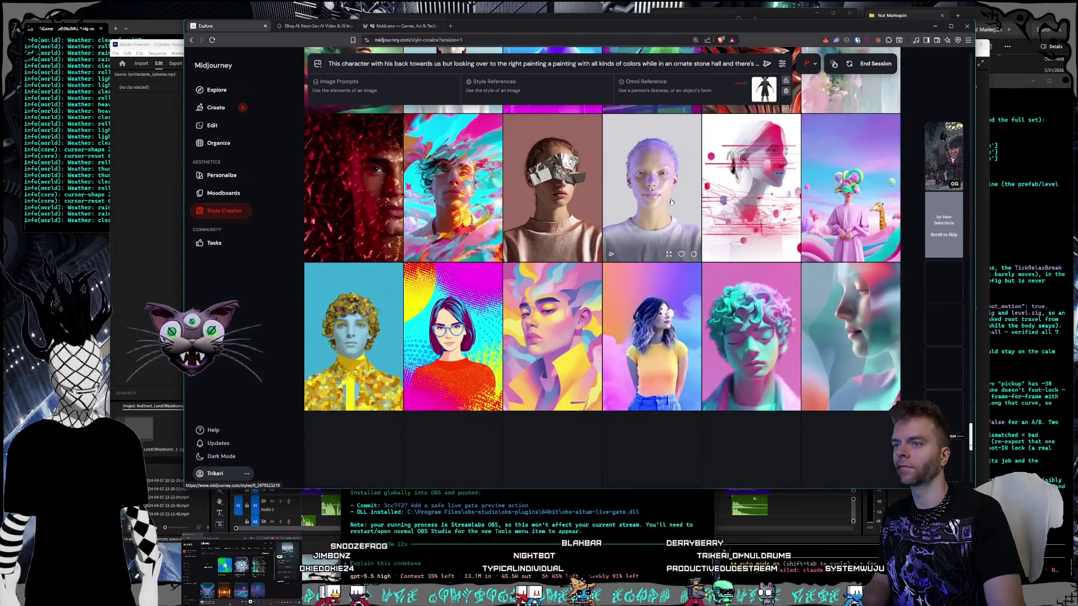
pyautogui.scroll(-2, 672, 202)
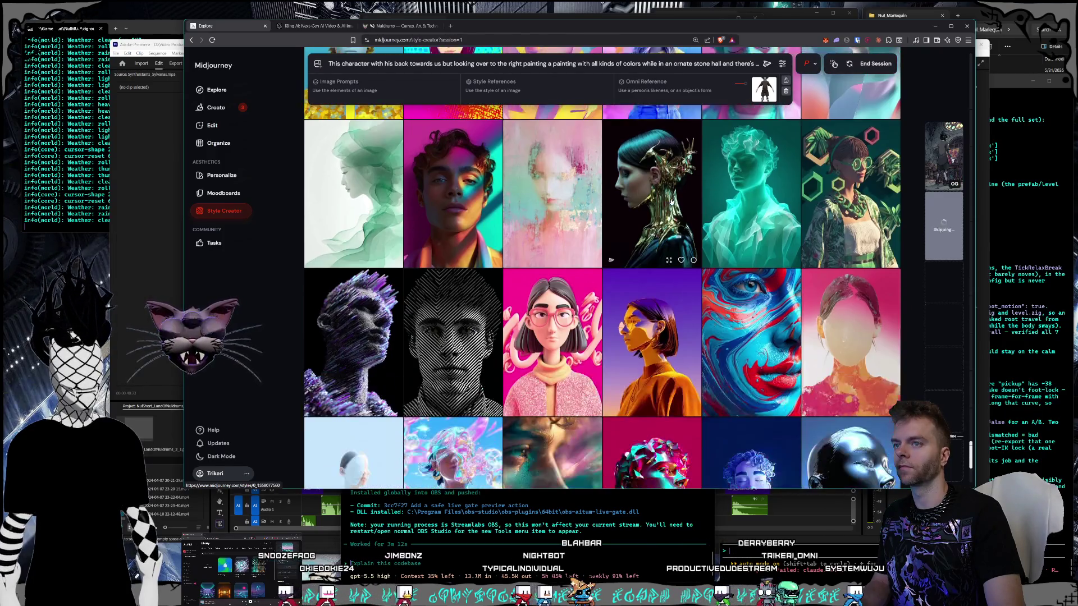
pyautogui.scroll(-10, 667, 201)
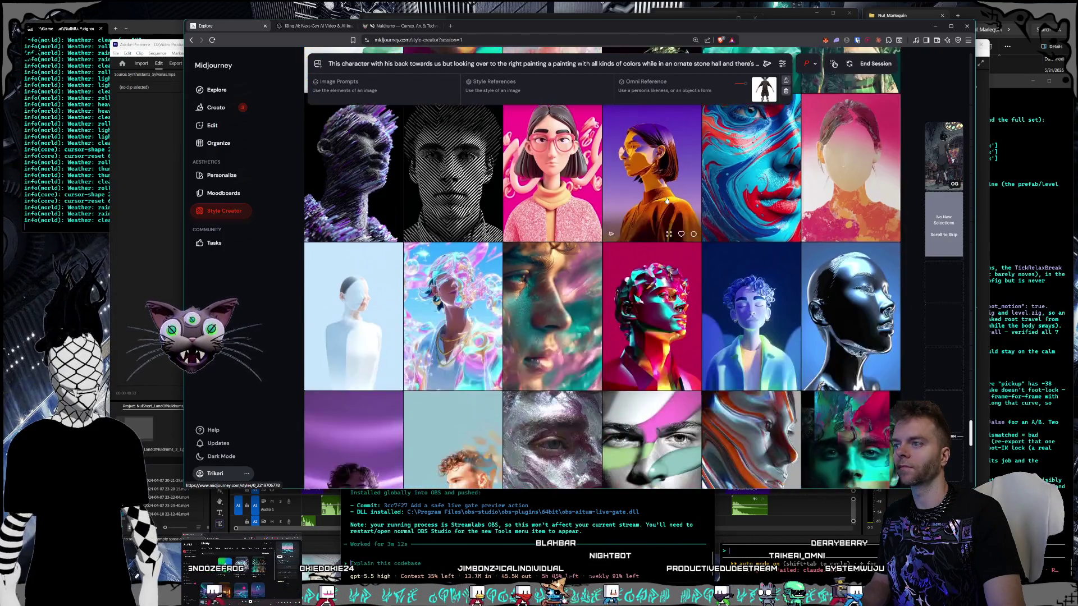
pyautogui.scroll(-10, 666, 200)
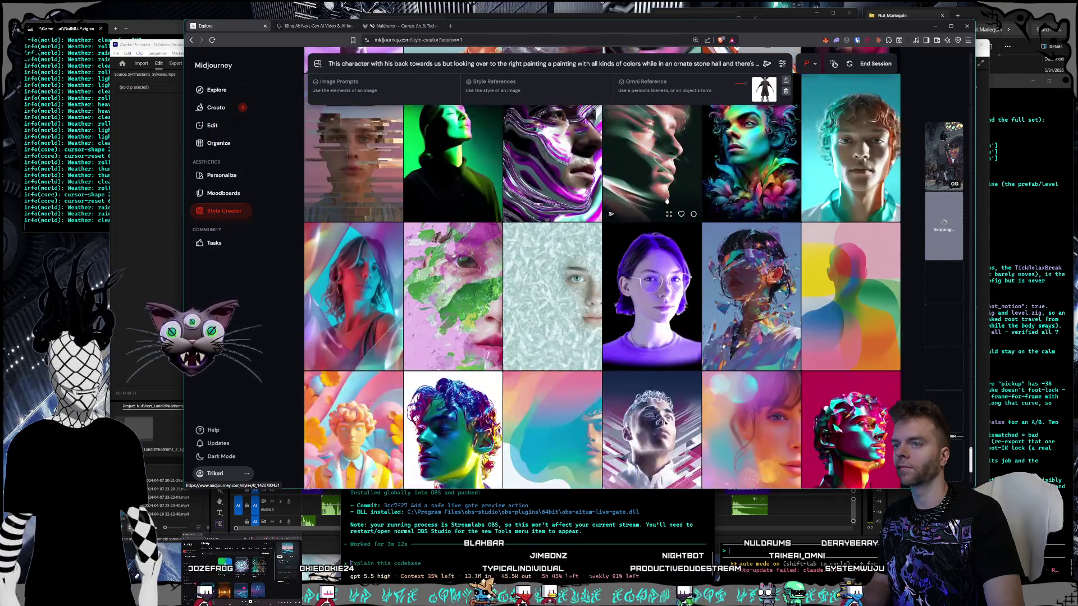
pyautogui.scroll(-3, 666, 200)
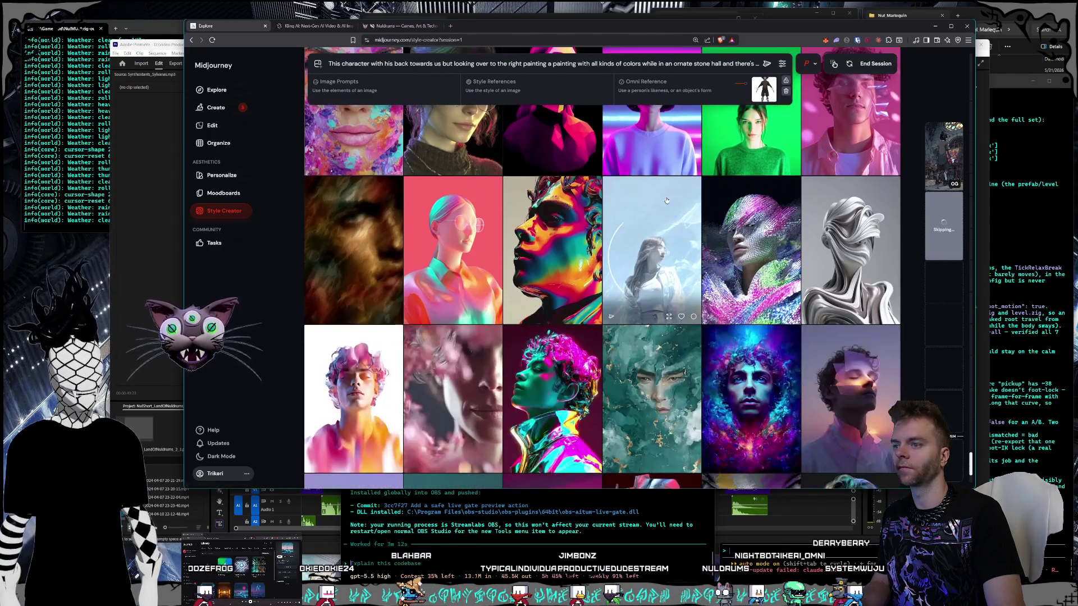
pyautogui.scroll(-1, 667, 201)
pyautogui.scroll(-1, 666, 201)
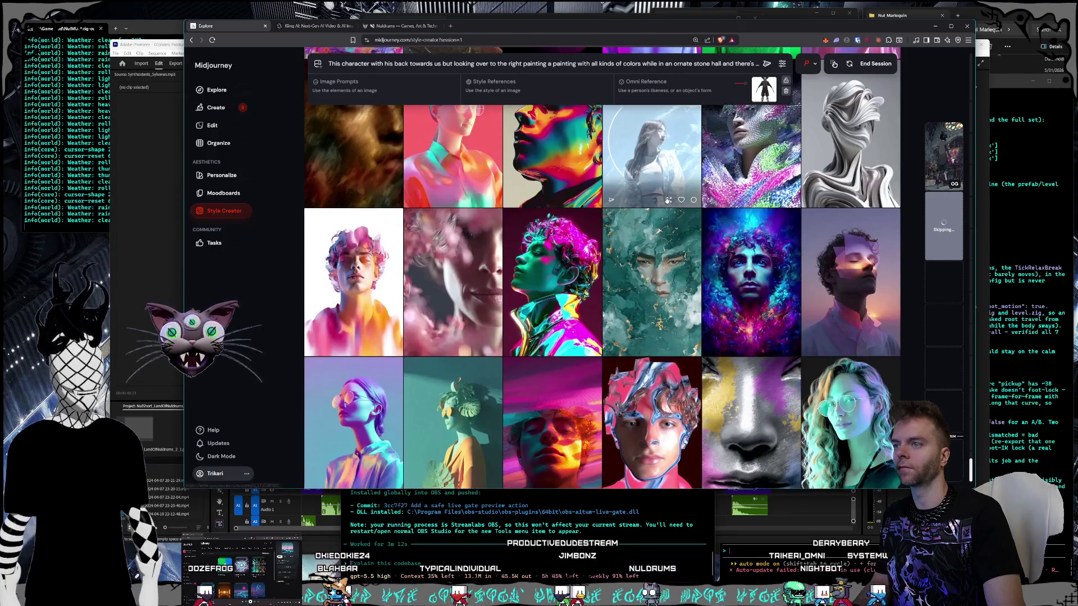
pyautogui.scroll(-2, 667, 201)
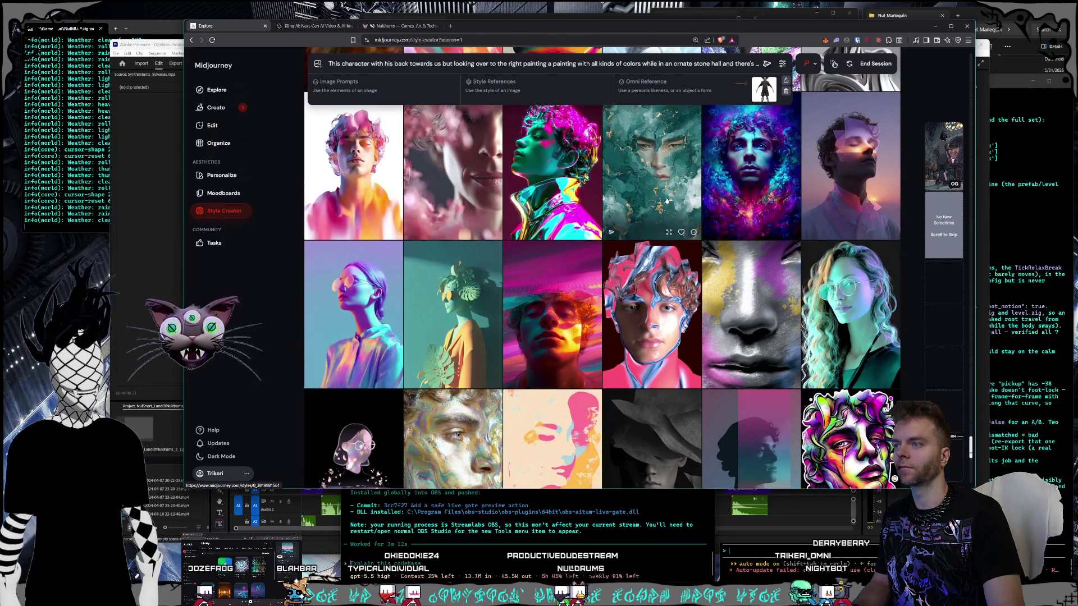
pyautogui.scroll(-3, 666, 201)
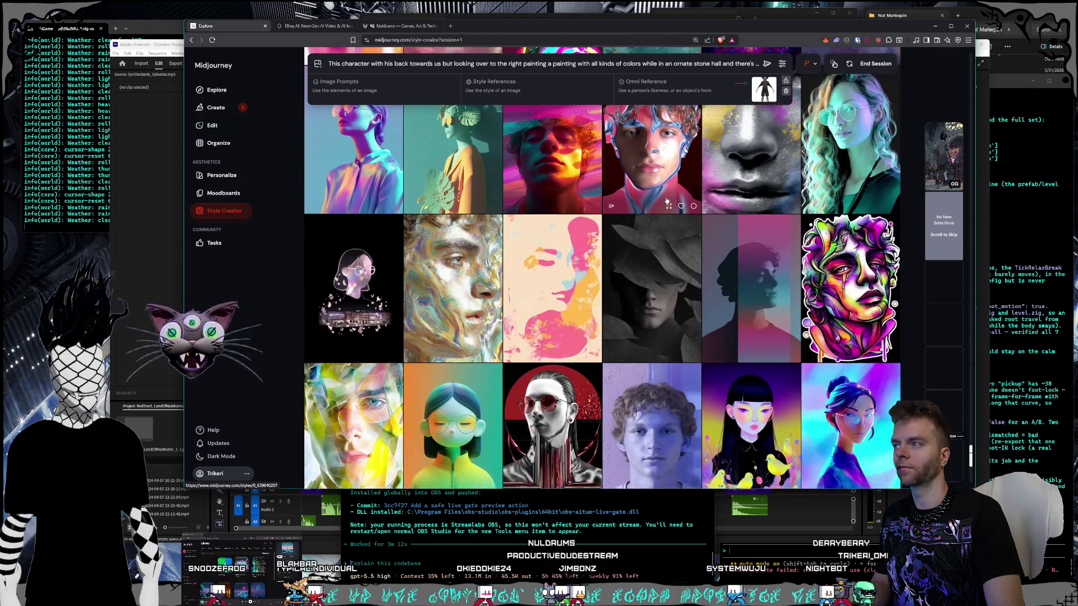
pyautogui.scroll(-2, 667, 201)
pyautogui.scroll(-2, 666, 200)
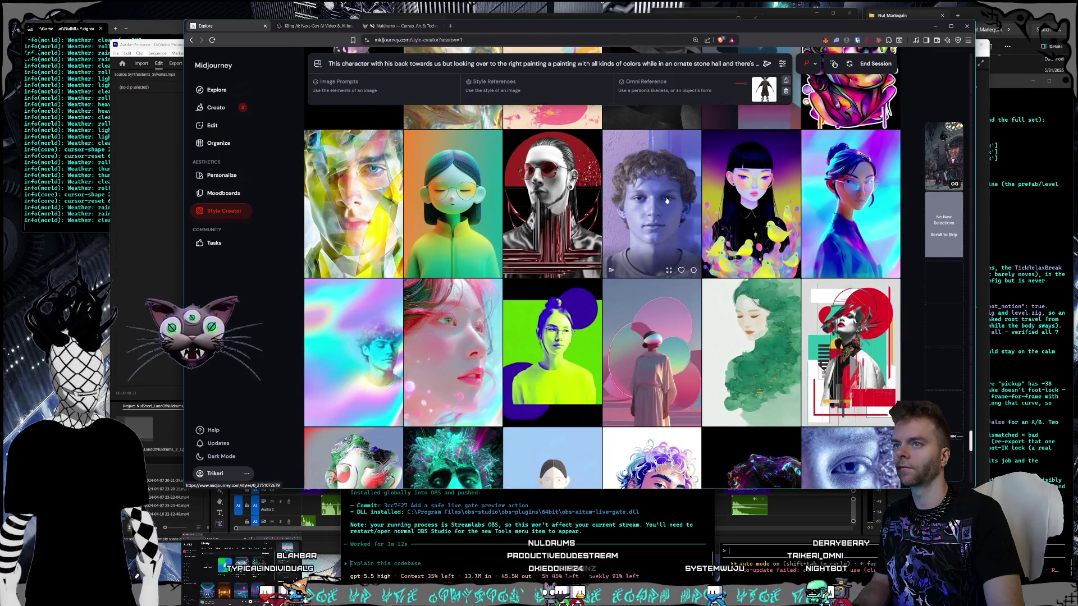
pyautogui.scroll(-1, 666, 200)
pyautogui.scroll(-2, 667, 201)
pyautogui.scroll(-1, 666, 200)
pyautogui.scroll(1, 638, 183)
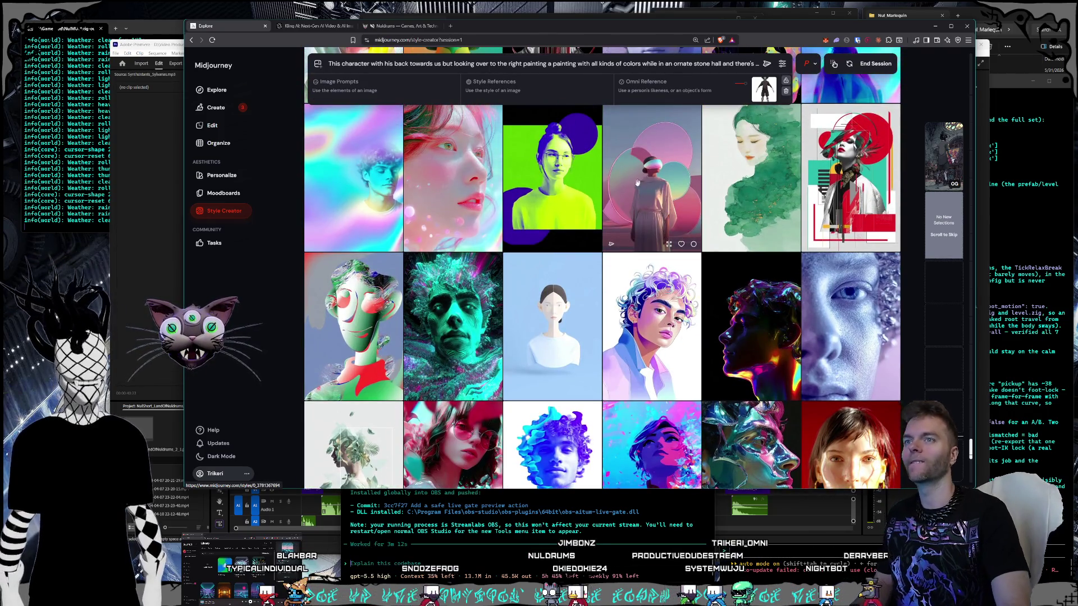
pyautogui.scroll(-3, 637, 182)
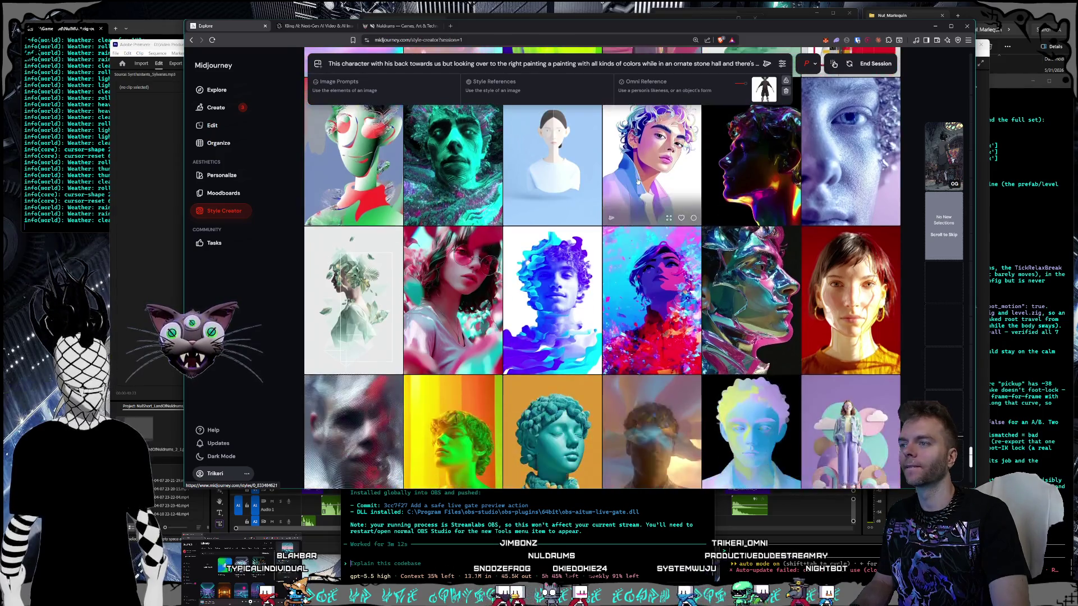
pyautogui.scroll(-10, 637, 180)
pyautogui.scroll(-10, 638, 181)
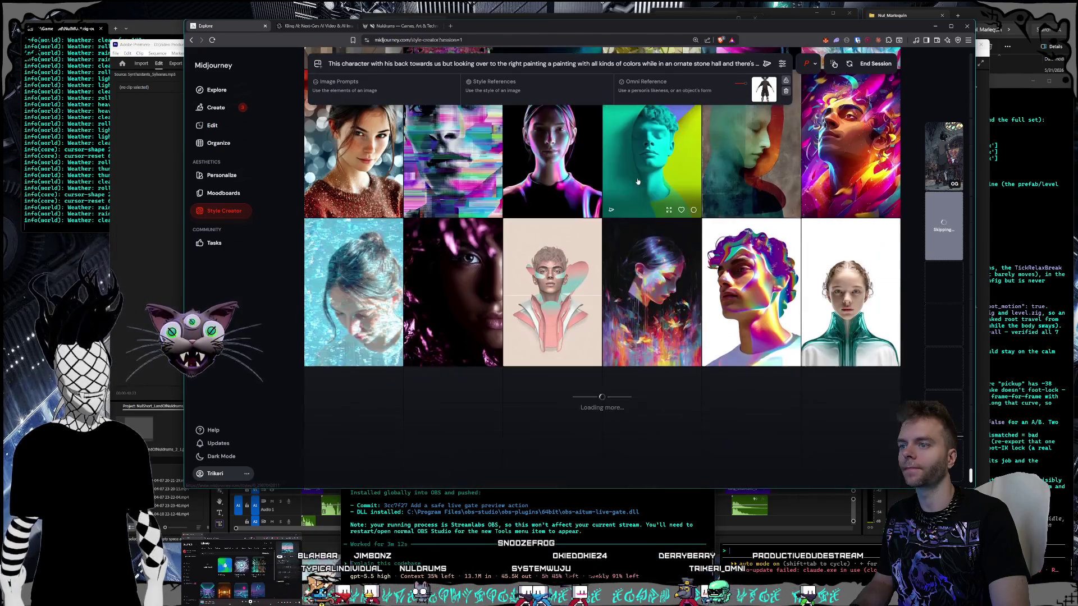
pyautogui.scroll(-3, 638, 180)
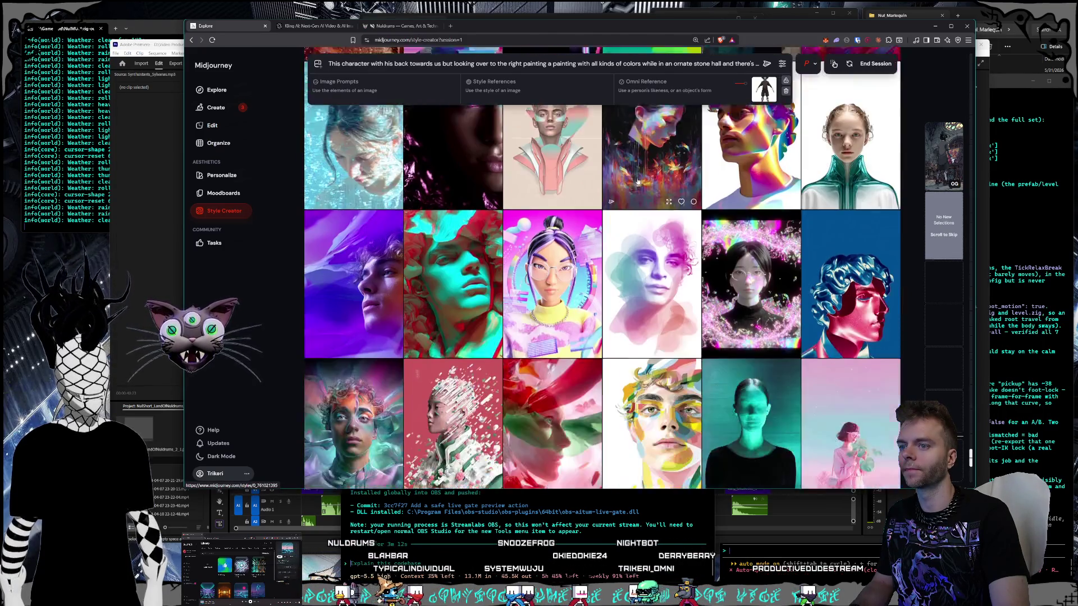
pyautogui.scroll(-10, 638, 181)
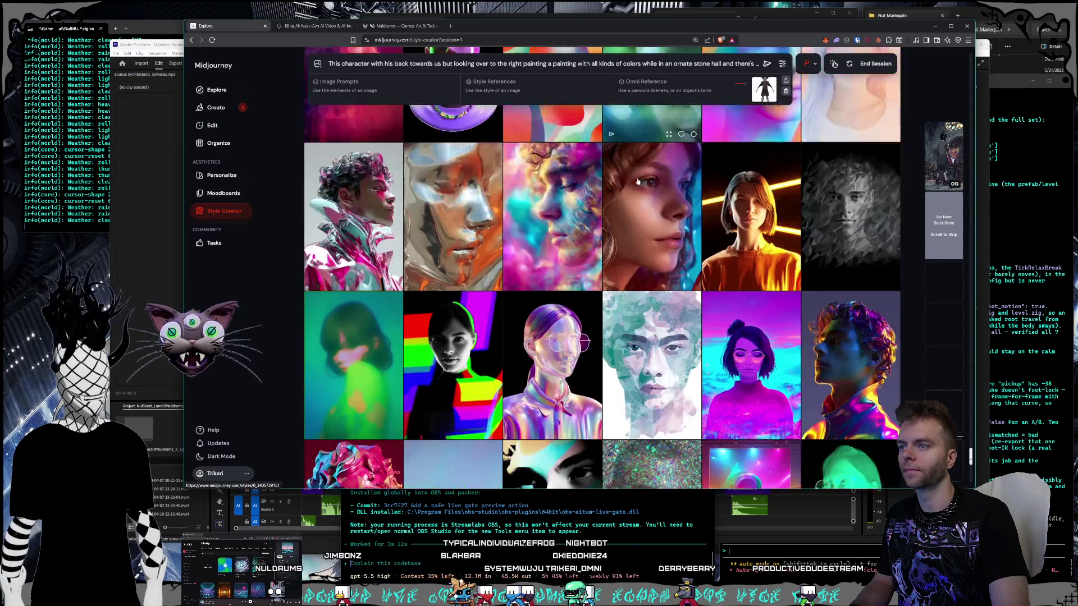
pyautogui.scroll(-1, 637, 180)
pyautogui.scroll(-10, 638, 181)
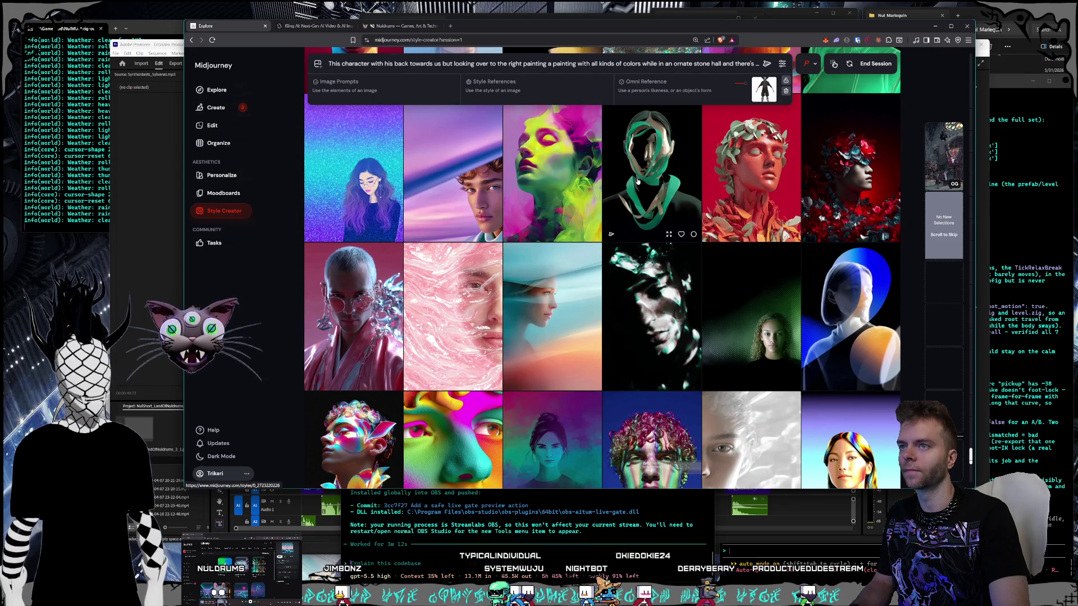
pyautogui.scroll(-5, 638, 180)
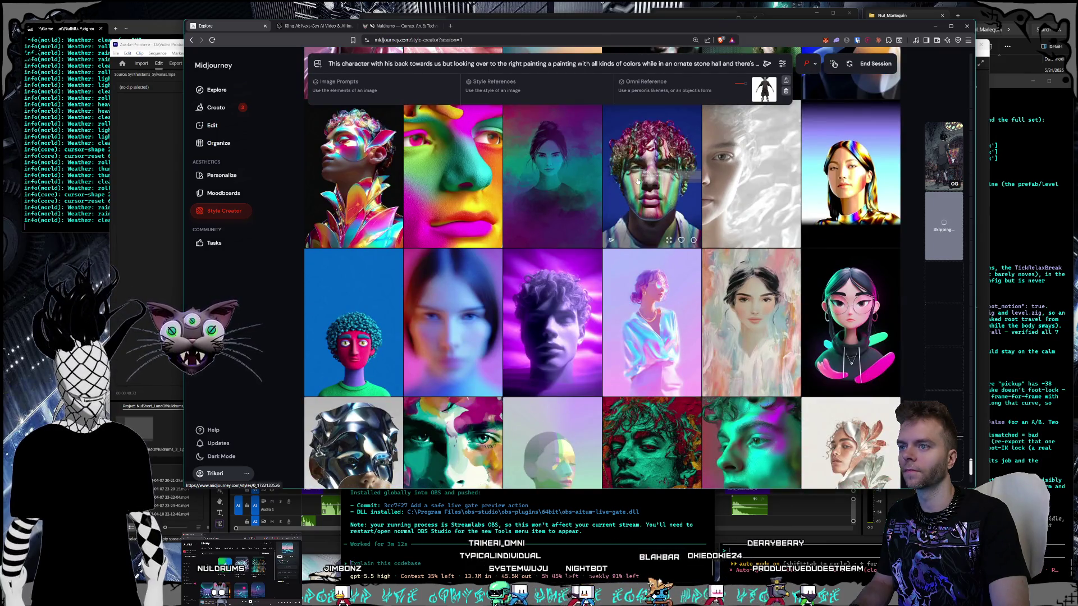
pyautogui.scroll(-4, 638, 180)
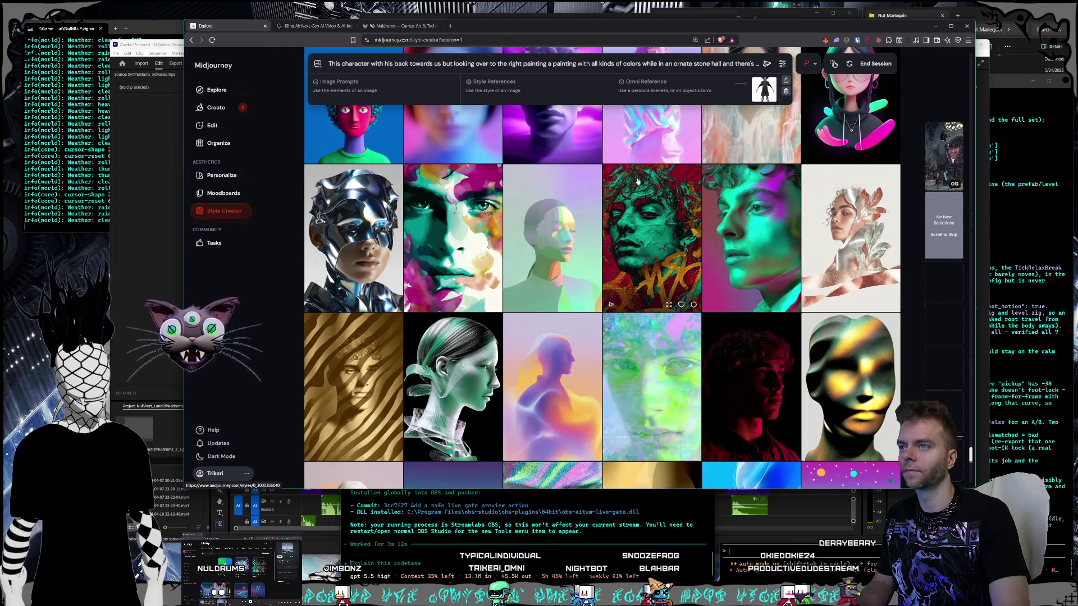
pyautogui.scroll(-1, 638, 181)
pyautogui.scroll(-1, 638, 180)
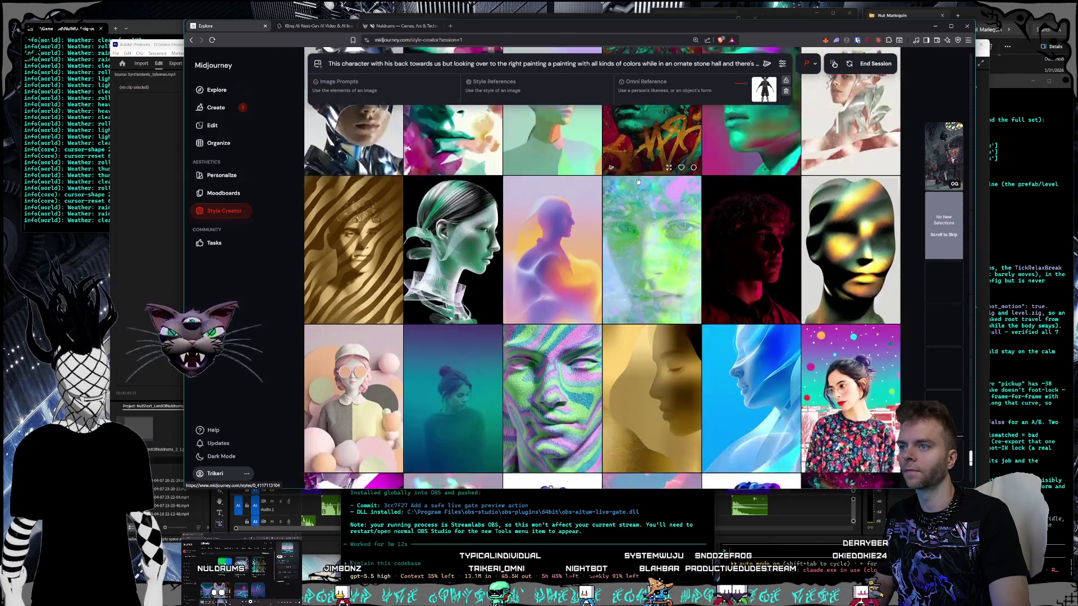
pyautogui.scroll(-2, 638, 181)
pyautogui.scroll(-5, 638, 181)
pyautogui.scroll(-6, 638, 181)
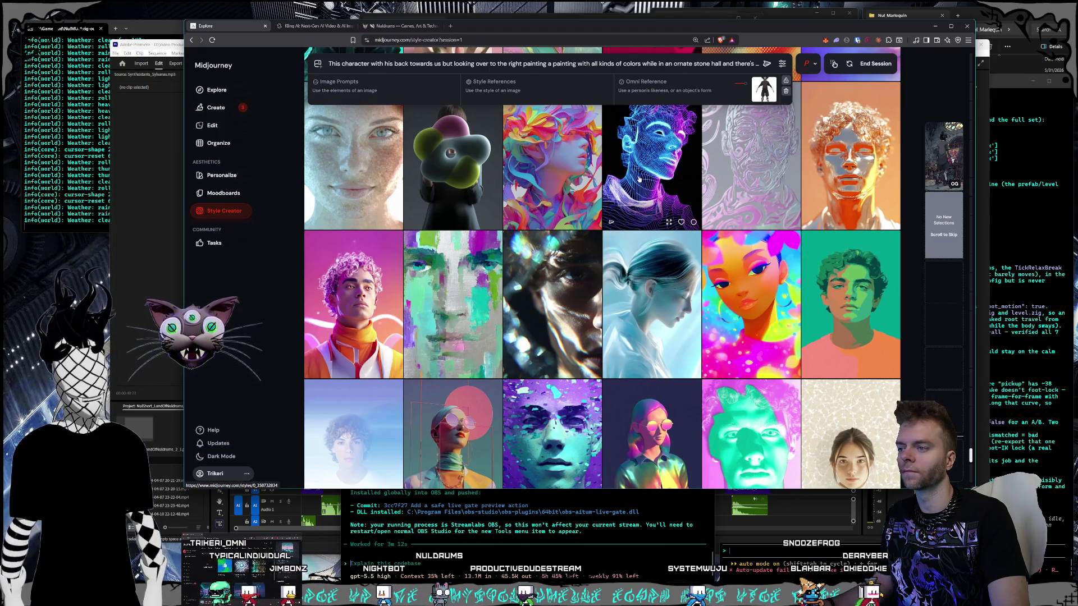
pyautogui.scroll(-15, 639, 179)
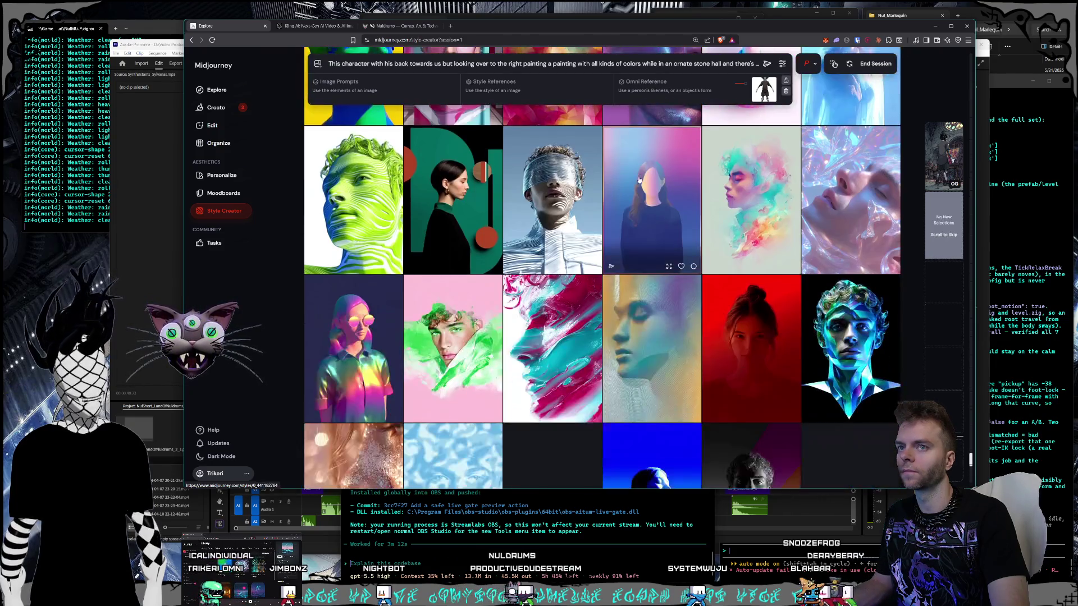
pyautogui.scroll(-2, 639, 179)
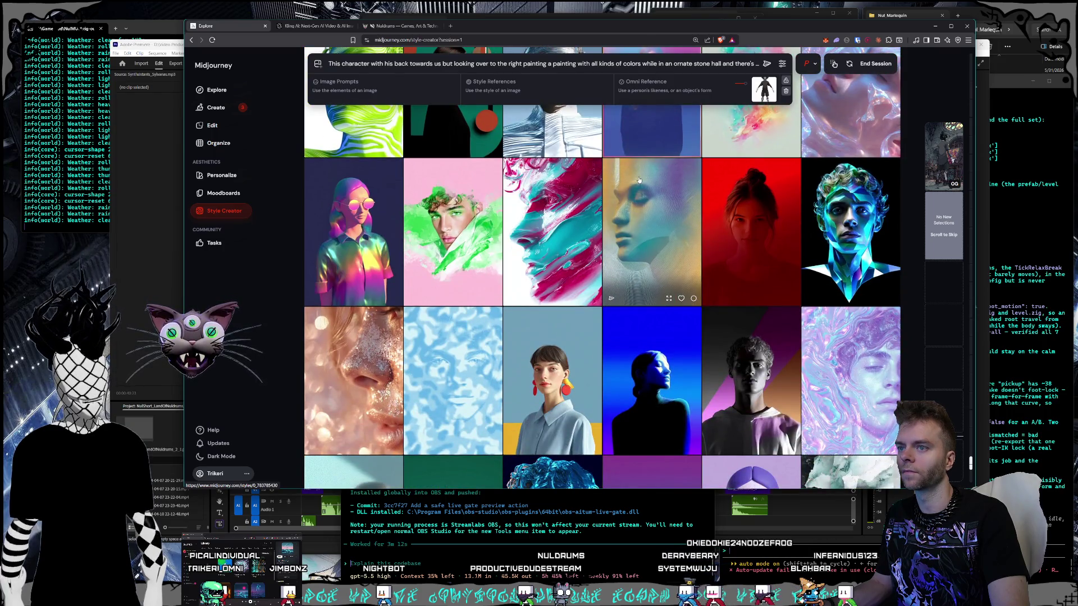
pyautogui.scroll(-10, 639, 180)
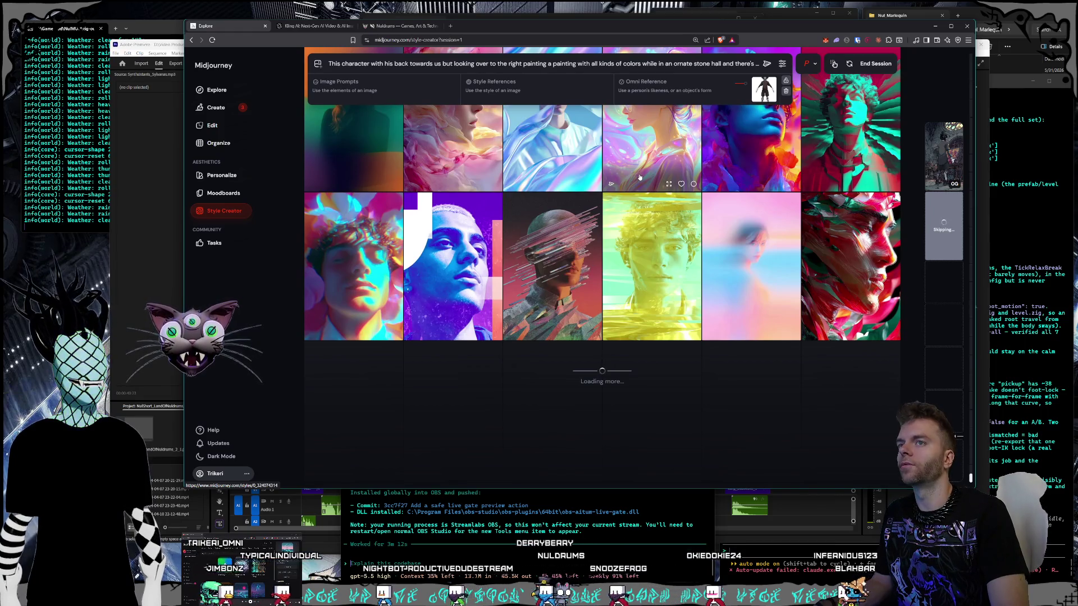
# Step: Browse further down the portrait samples and mark the top-right tile as a liked style
pyautogui.scroll(-4, 639, 177)
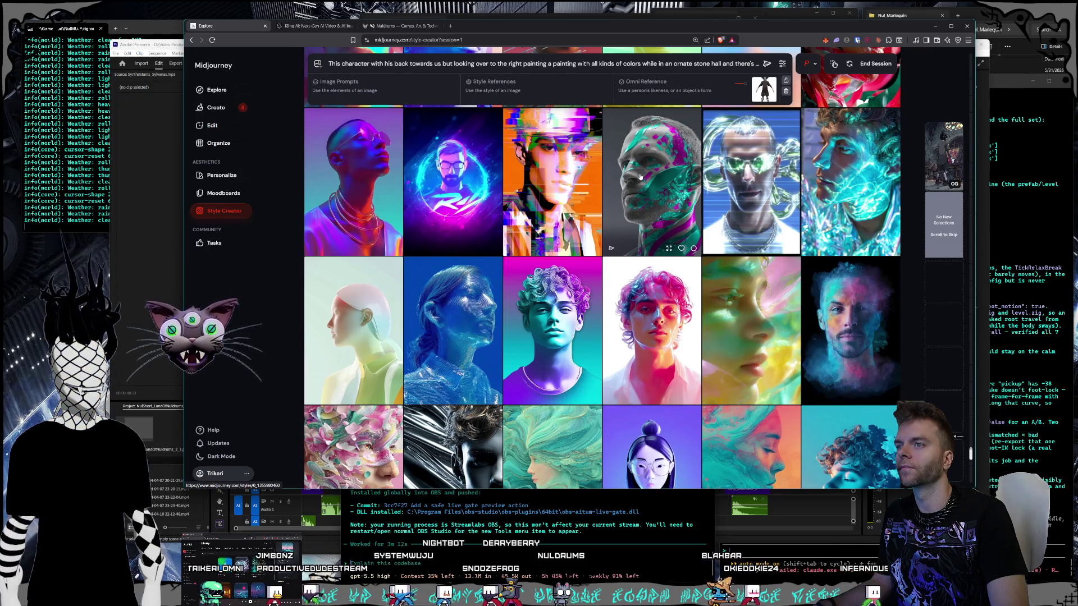
pyautogui.scroll(-6, 640, 176)
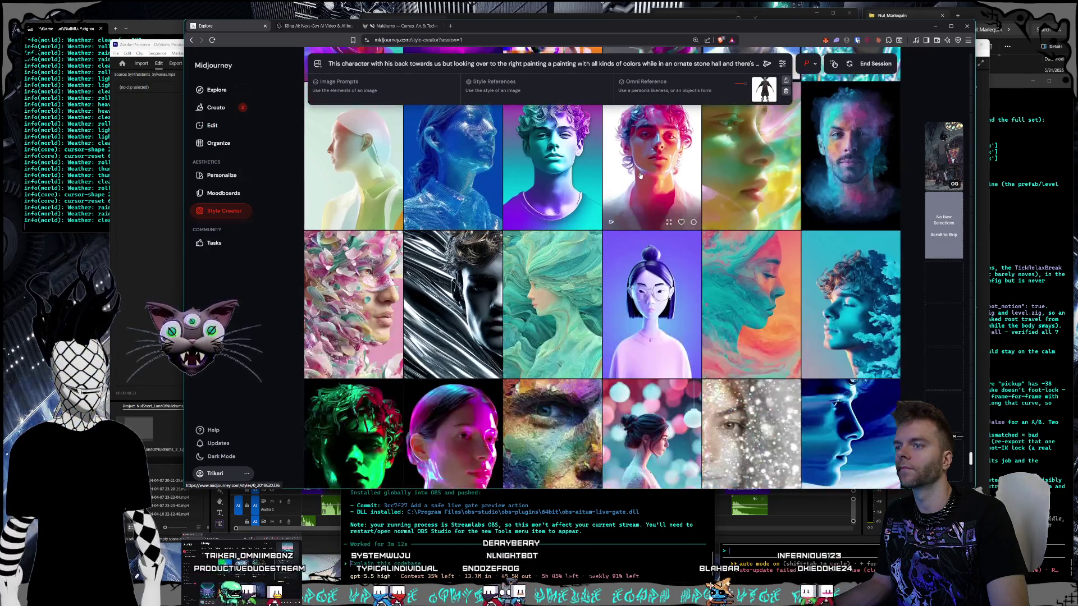
pyautogui.scroll(-6, 641, 177)
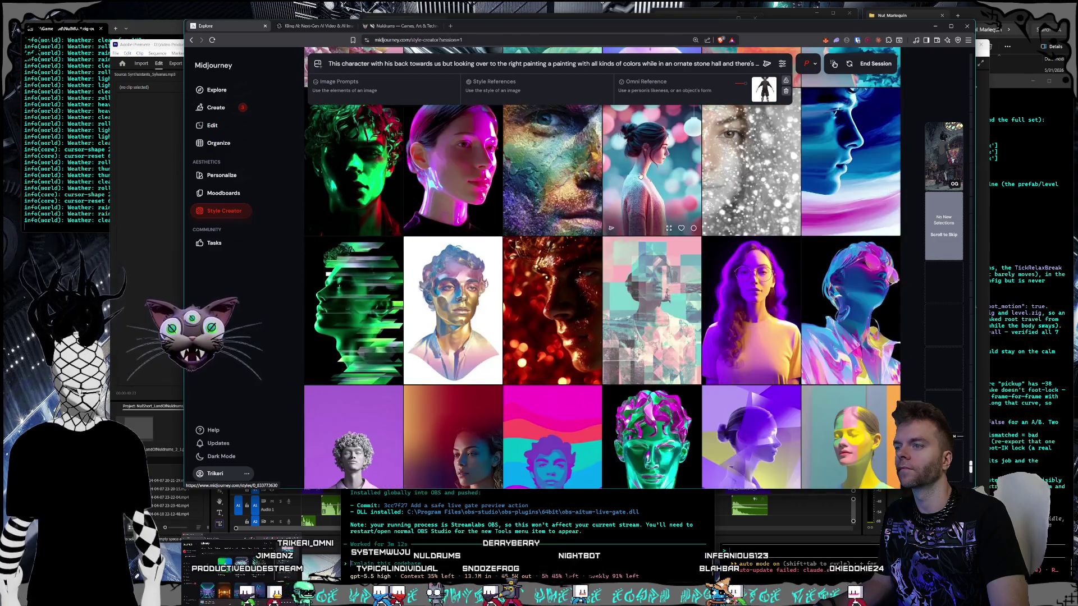
pyautogui.scroll(-10, 641, 176)
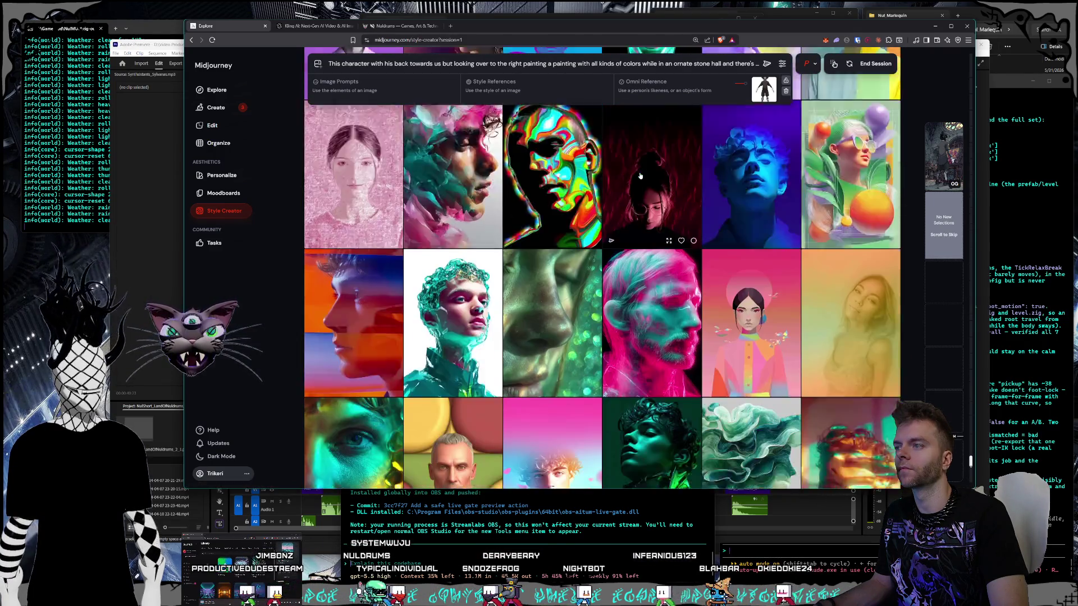
pyautogui.scroll(-3, 640, 176)
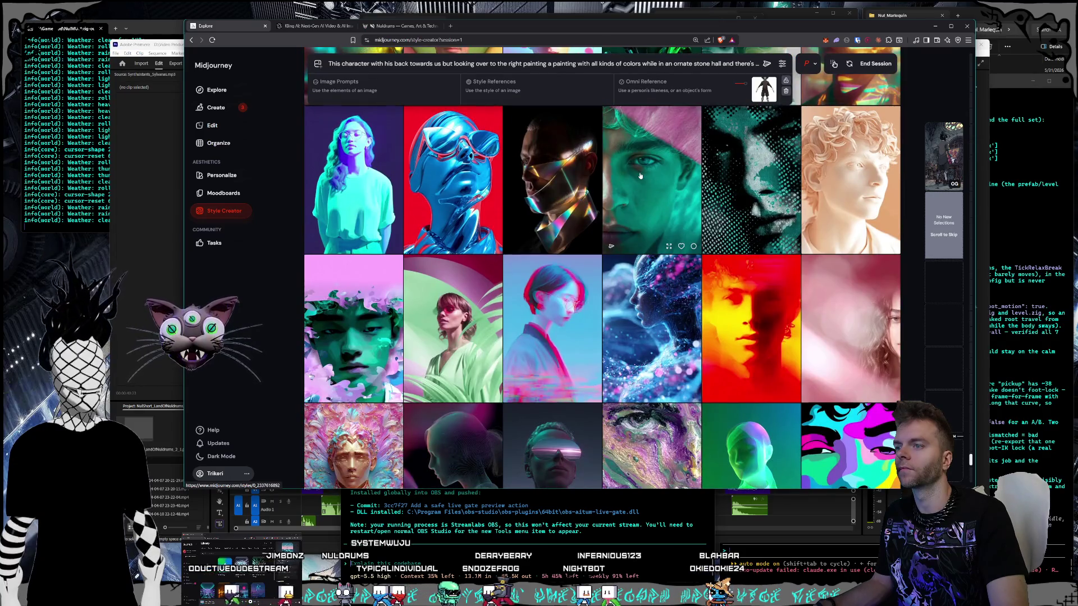
pyautogui.scroll(-10, 641, 176)
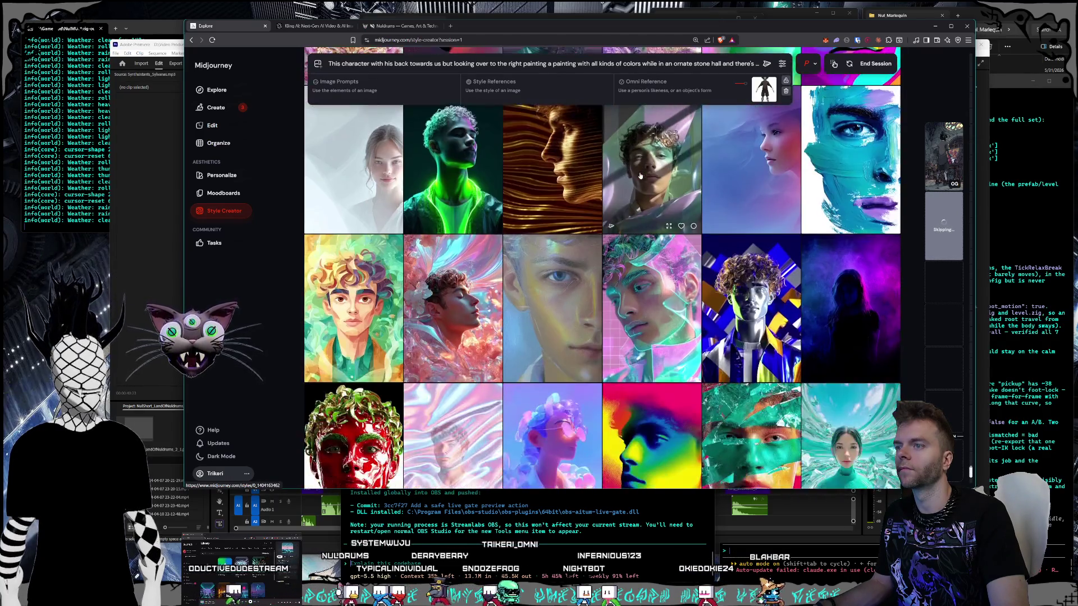
pyautogui.scroll(-2, 640, 176)
pyautogui.scroll(-12, 640, 174)
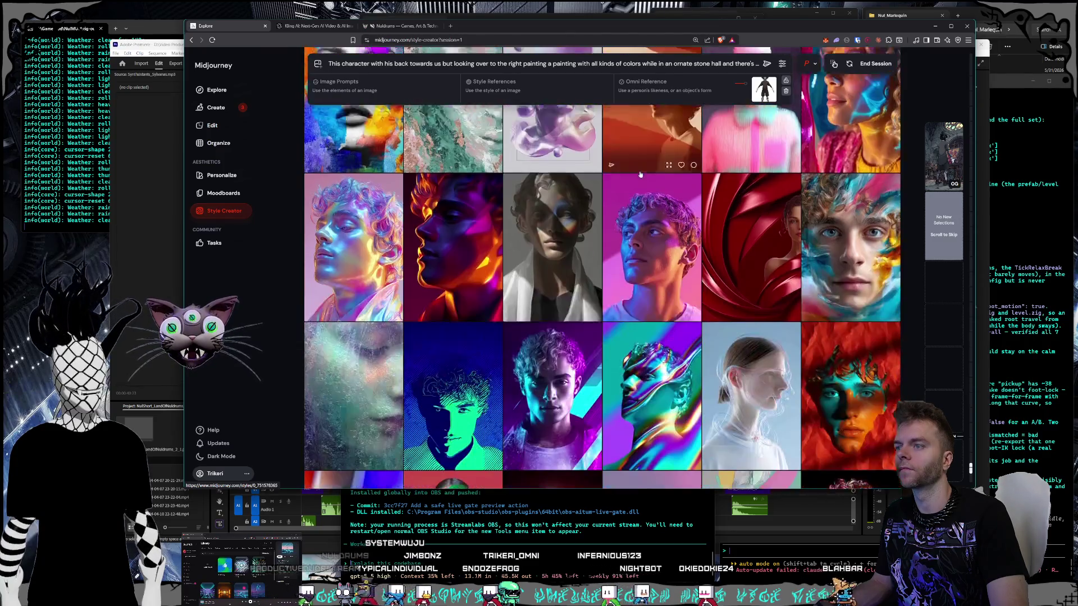
pyautogui.scroll(-3, 641, 175)
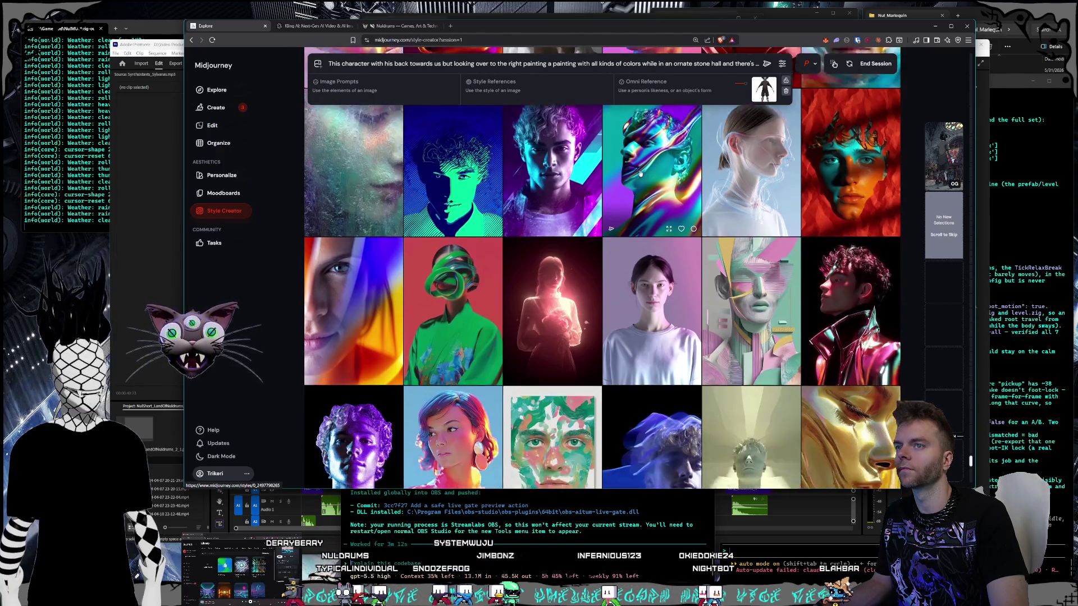
pyautogui.scroll(-3, 640, 175)
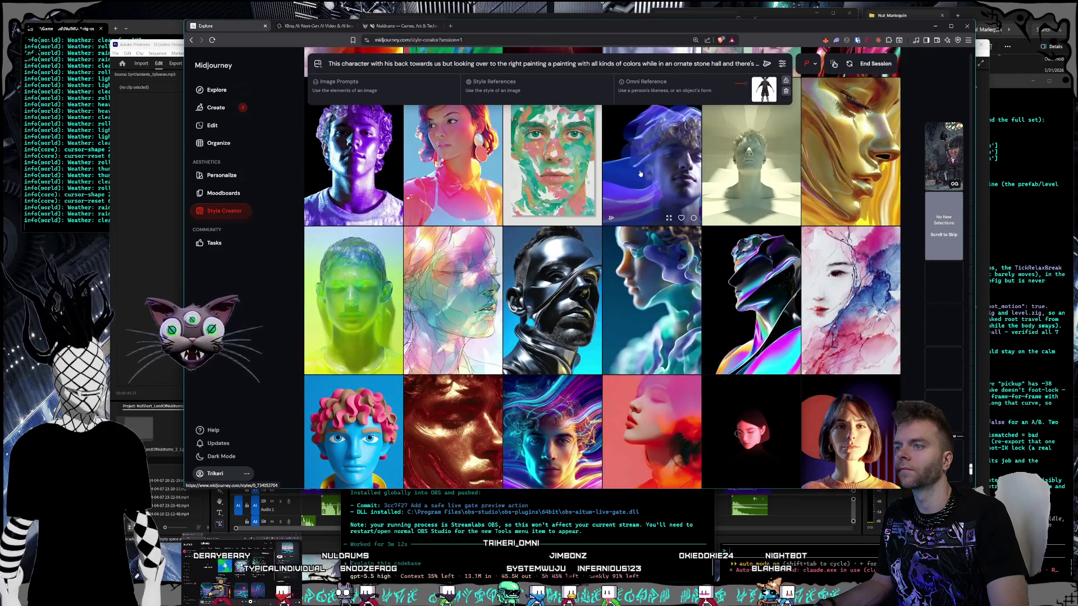
pyautogui.scroll(-3, 640, 175)
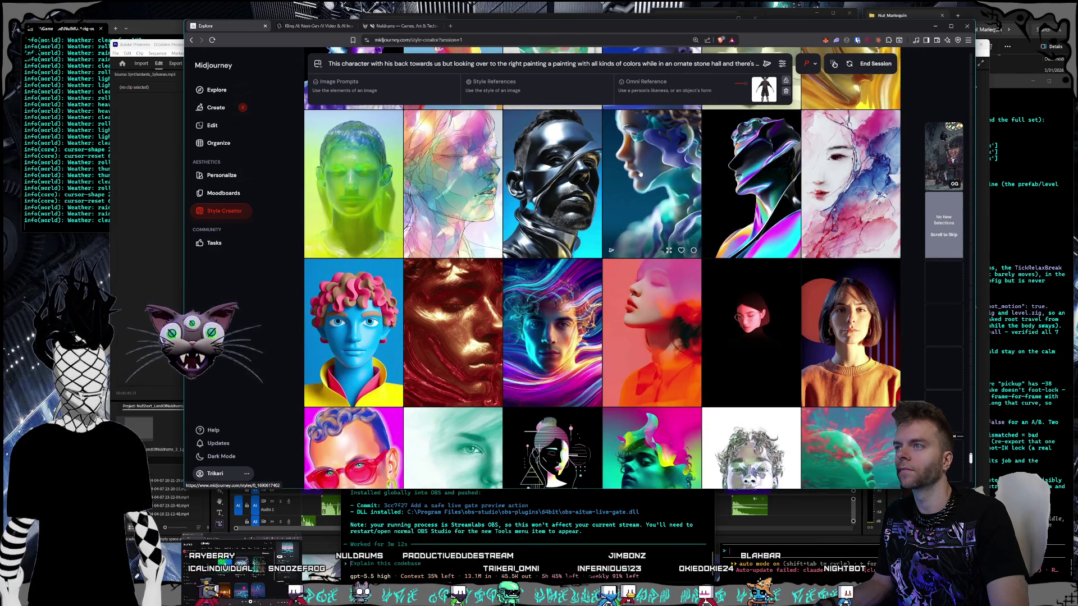
pyautogui.scroll(-3, 640, 174)
pyautogui.scroll(-3, 640, 174)
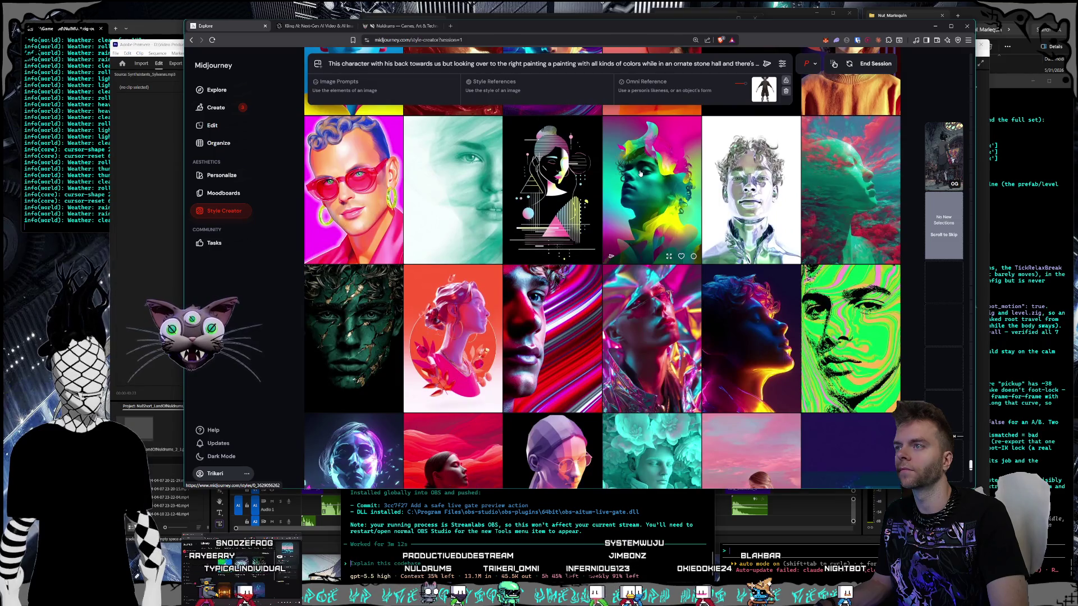
pyautogui.scroll(-5, 640, 174)
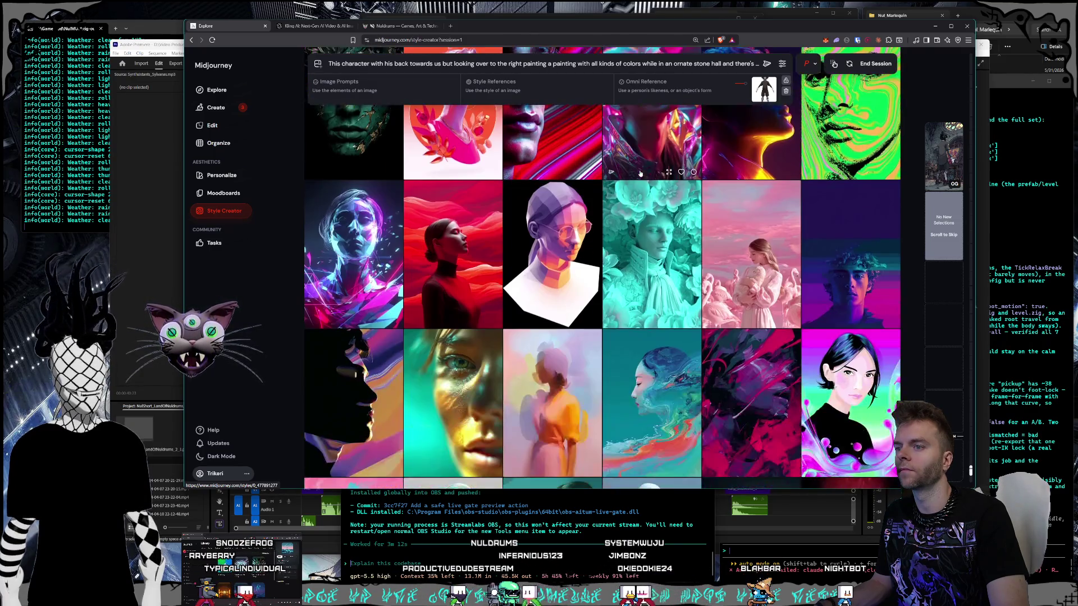
pyautogui.scroll(-3, 640, 174)
pyautogui.scroll(-3, 640, 174)
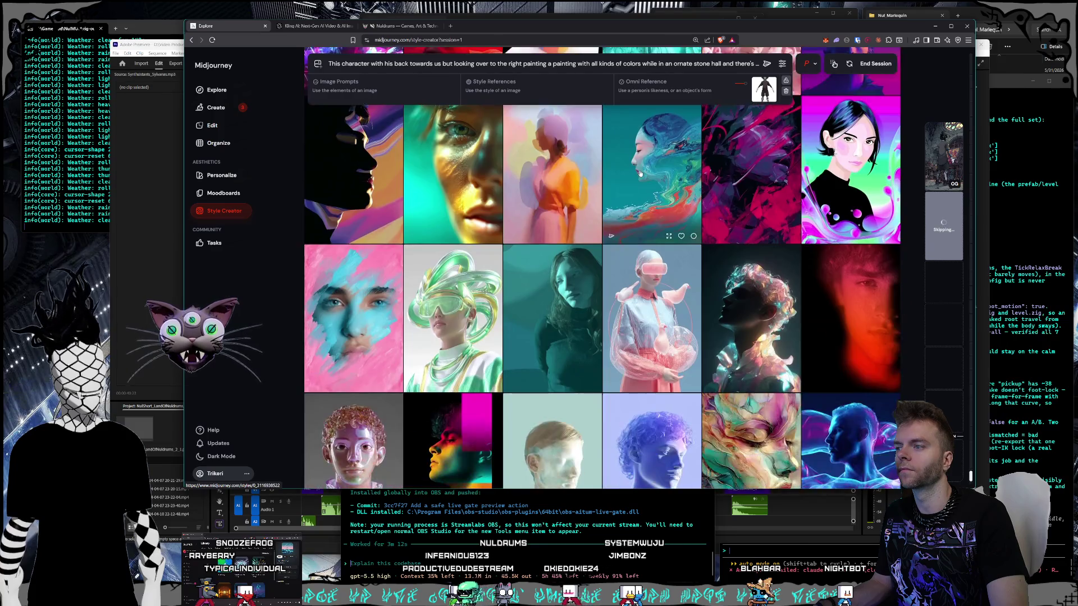
pyautogui.scroll(-3, 640, 174)
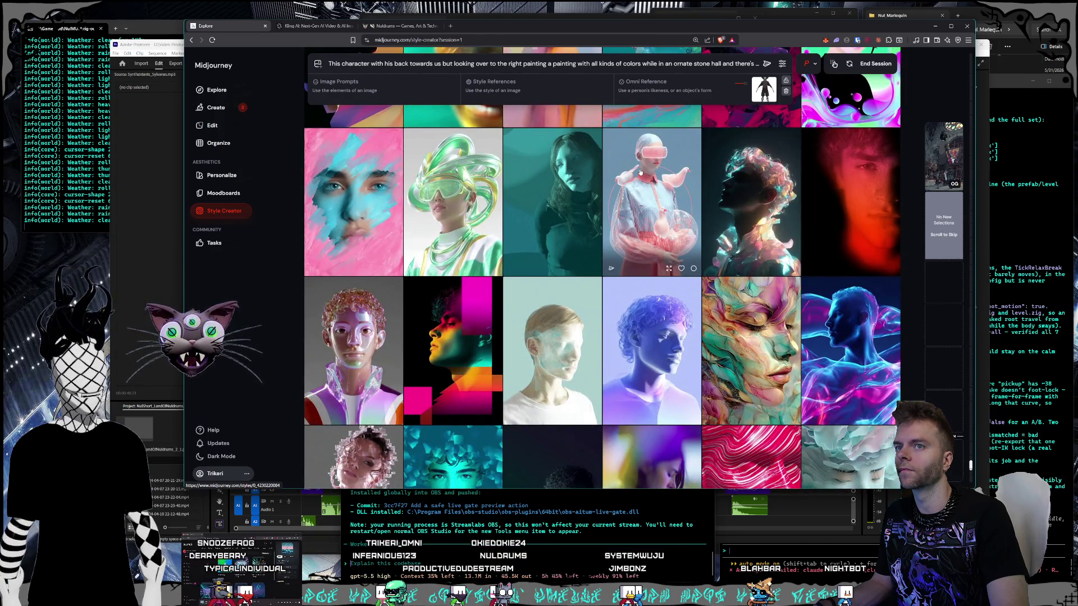
pyautogui.scroll(-7, 640, 172)
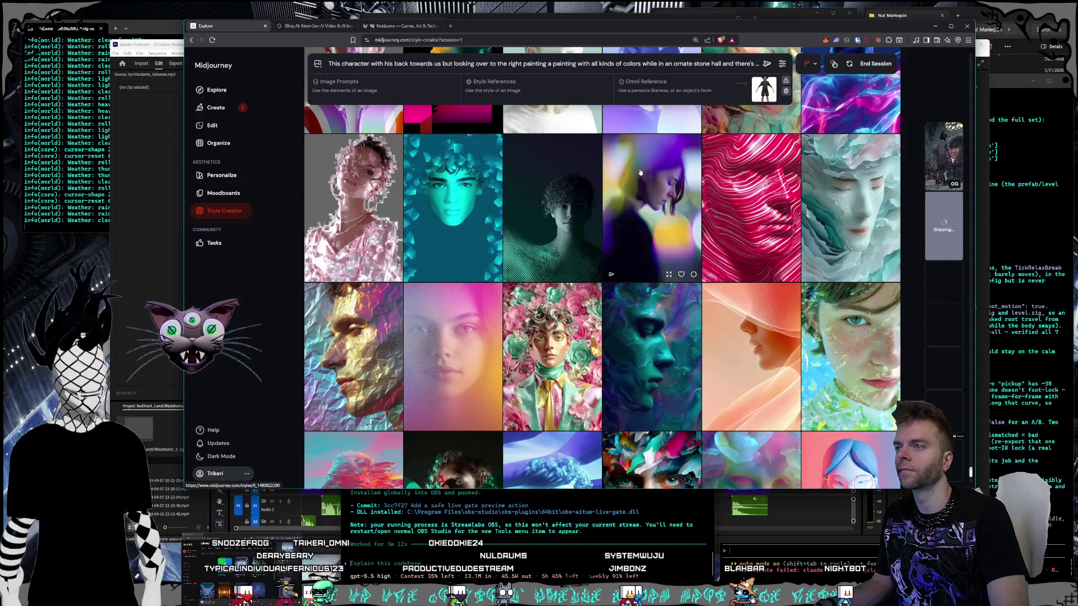
pyautogui.scroll(-3, 640, 171)
pyautogui.scroll(-10, 640, 173)
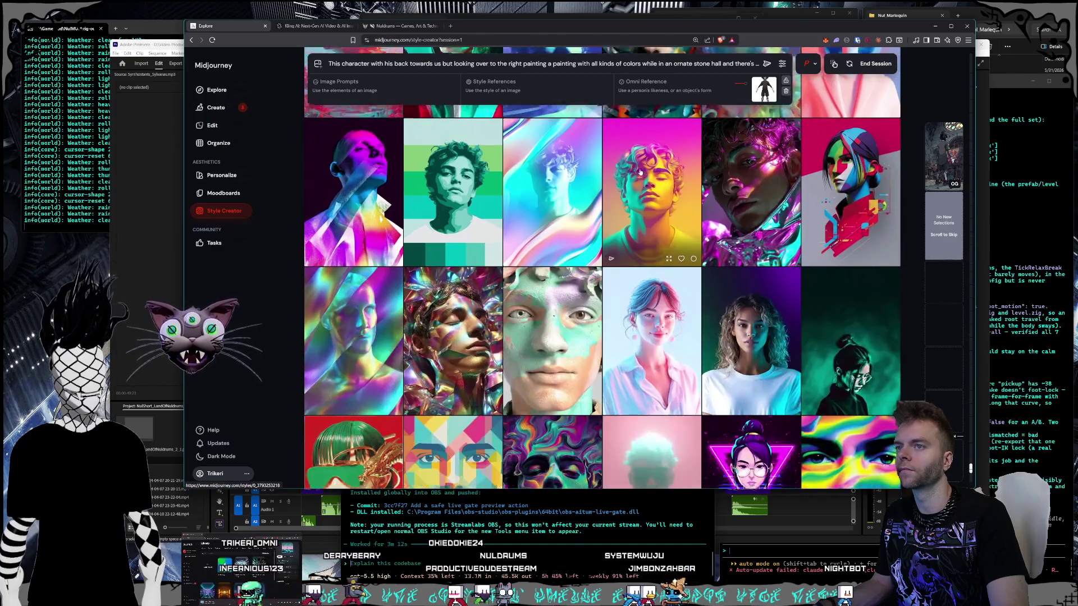
pyautogui.scroll(-3, 640, 173)
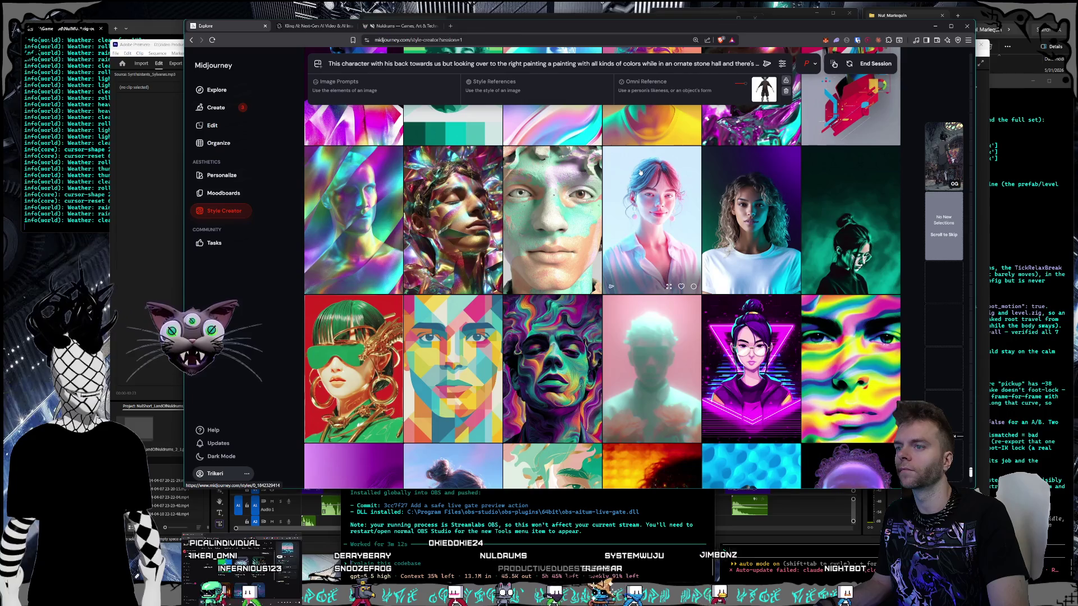
pyautogui.scroll(-3, 640, 173)
pyautogui.scroll(-4, 640, 173)
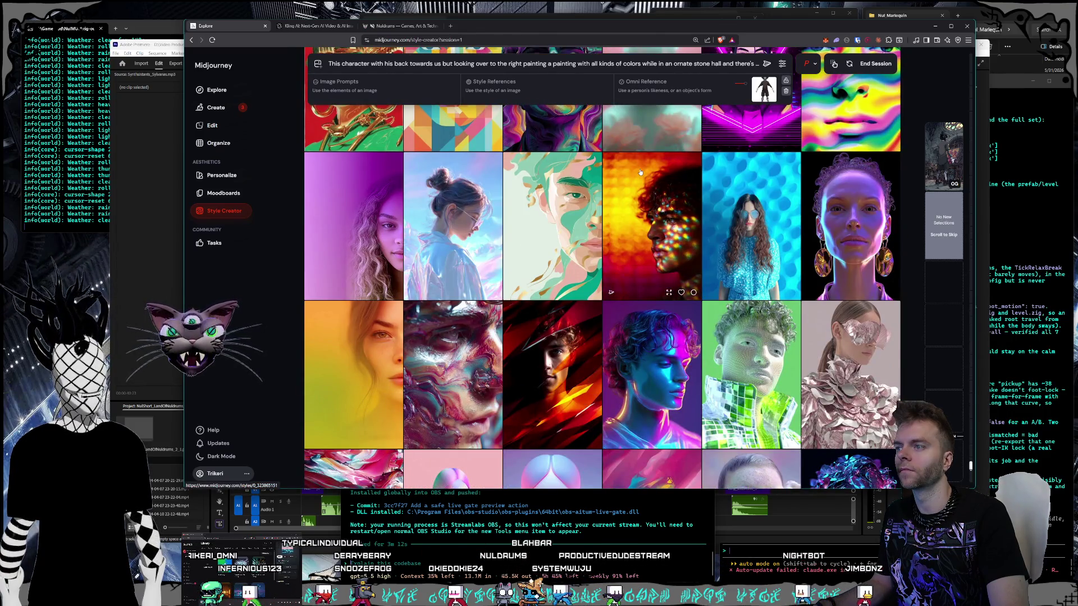
pyautogui.scroll(8, 640, 172)
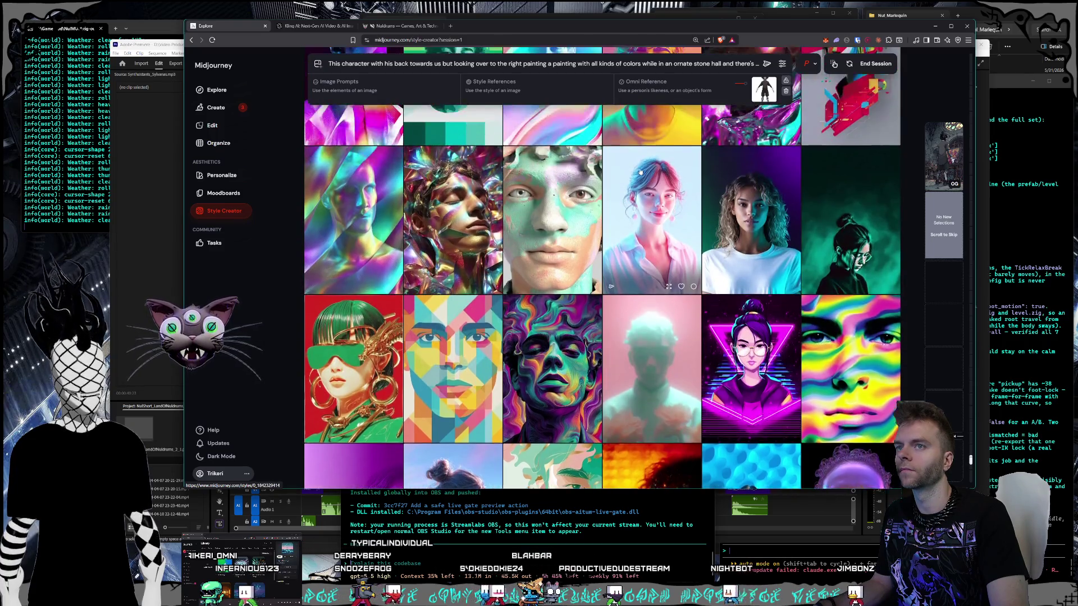
pyautogui.click(848, 196)
pyautogui.scroll(-5, 755, 201)
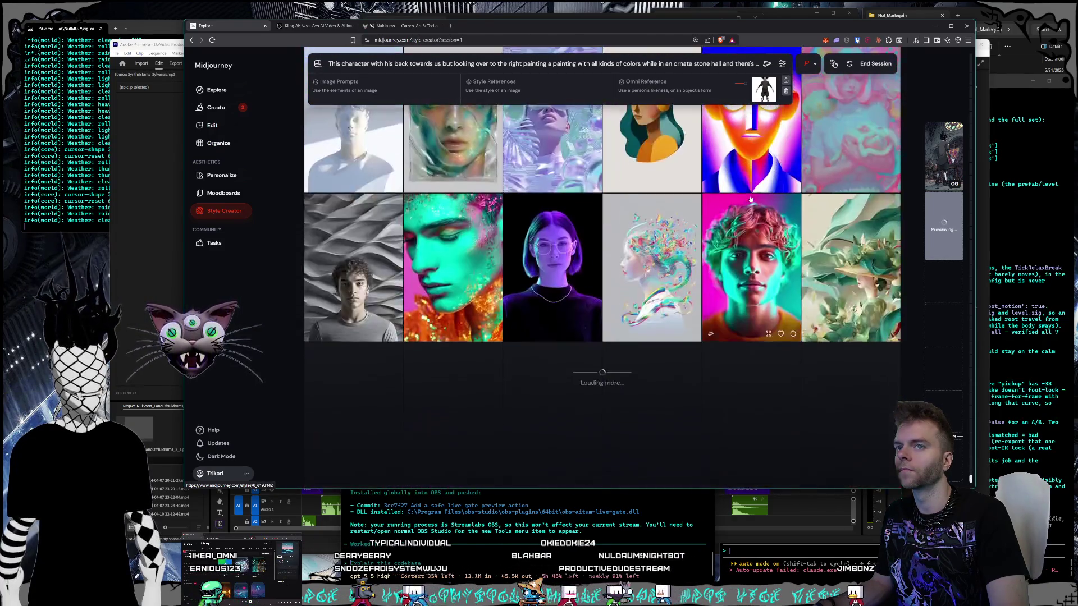